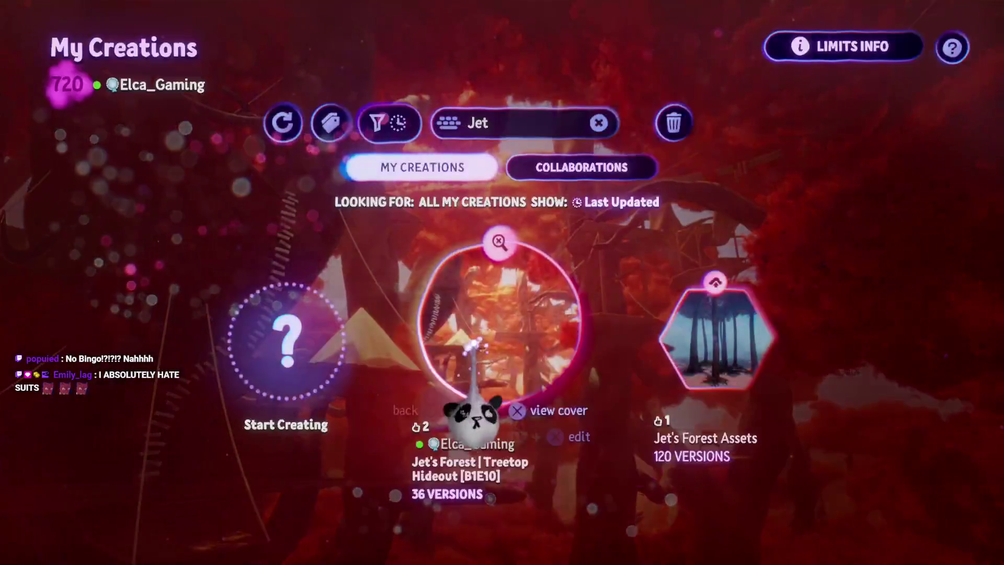
Step: Select Jet's Forest Assets in My Creations and start editing it
{"action": "left_click", "coordinate": [721, 389]}
{"action": "left_click", "coordinate": [448, 449]}
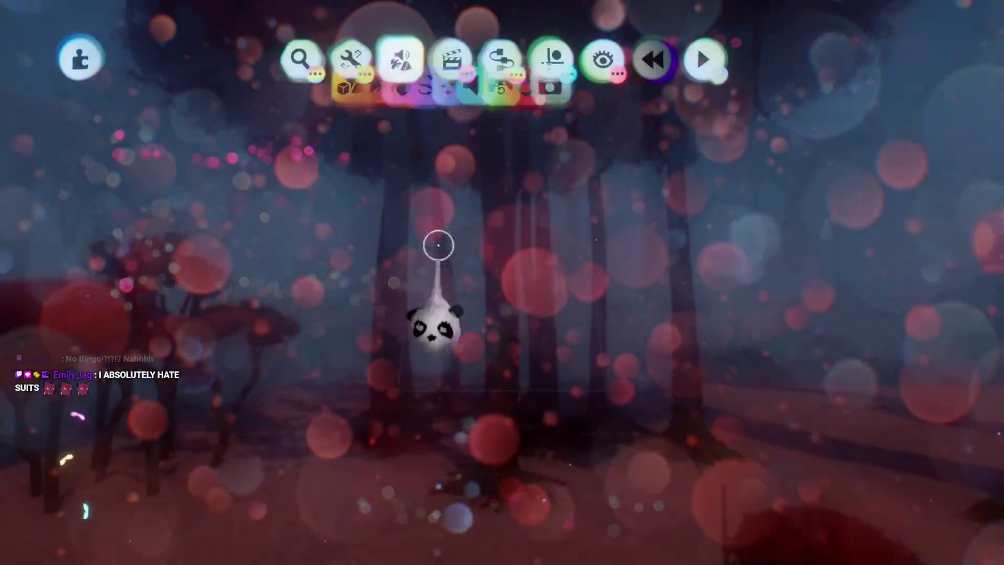
{"action": "scroll", "coordinate": [426, 199], "scroll_direction": "down", "scroll_amount": 10}
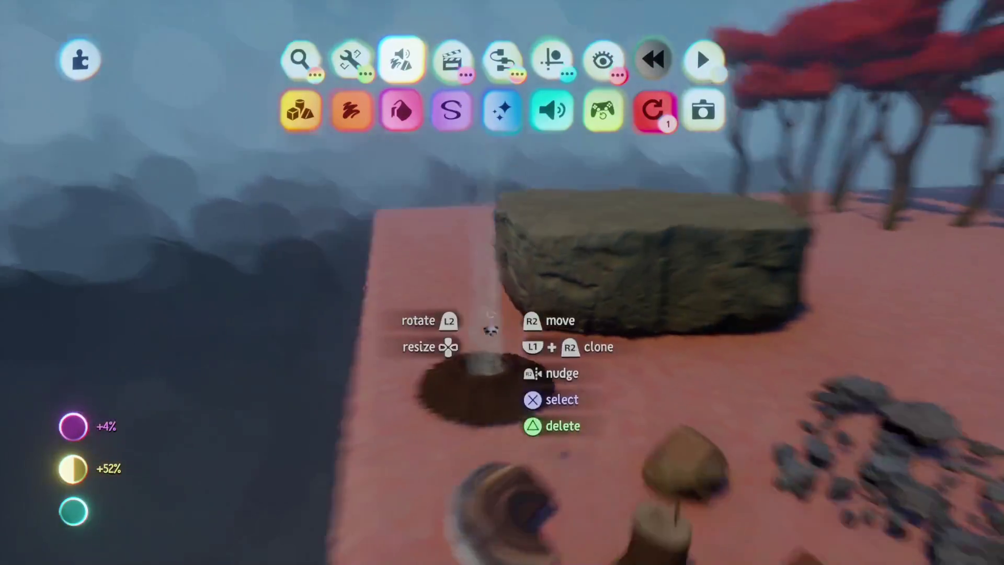
{"action": "scroll", "coordinate": [496, 327], "scroll_direction": "up", "scroll_amount": 8}
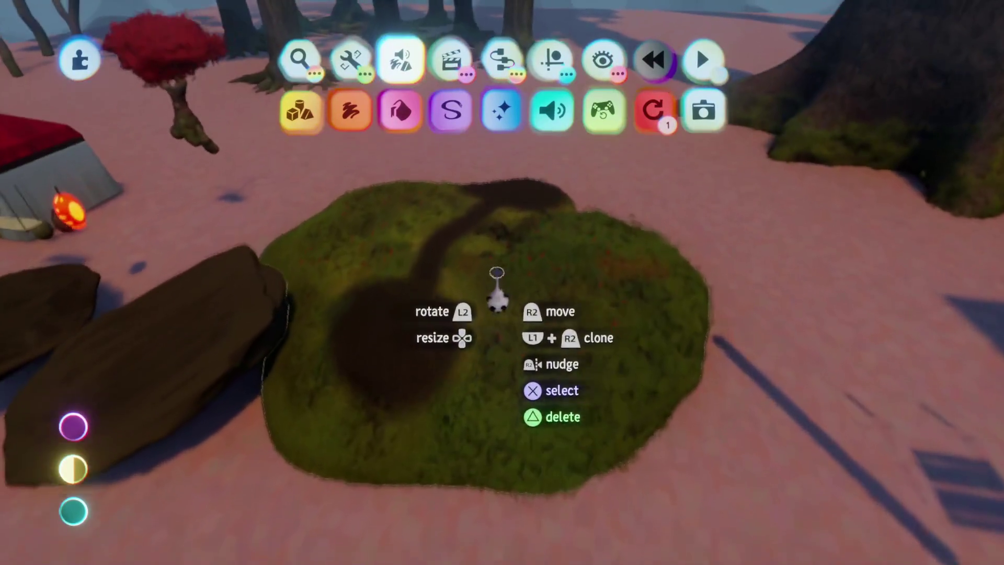
{"action": "scroll", "coordinate": [502, 314], "scroll_direction": "up", "scroll_amount": 10}
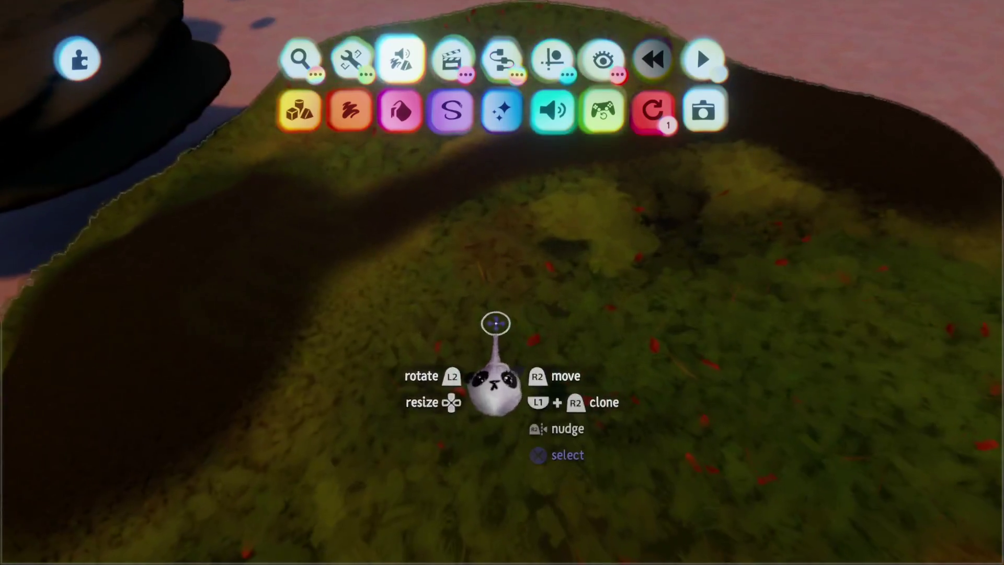
{"action": "scroll", "coordinate": [488, 330], "scroll_direction": "down", "scroll_amount": 10}
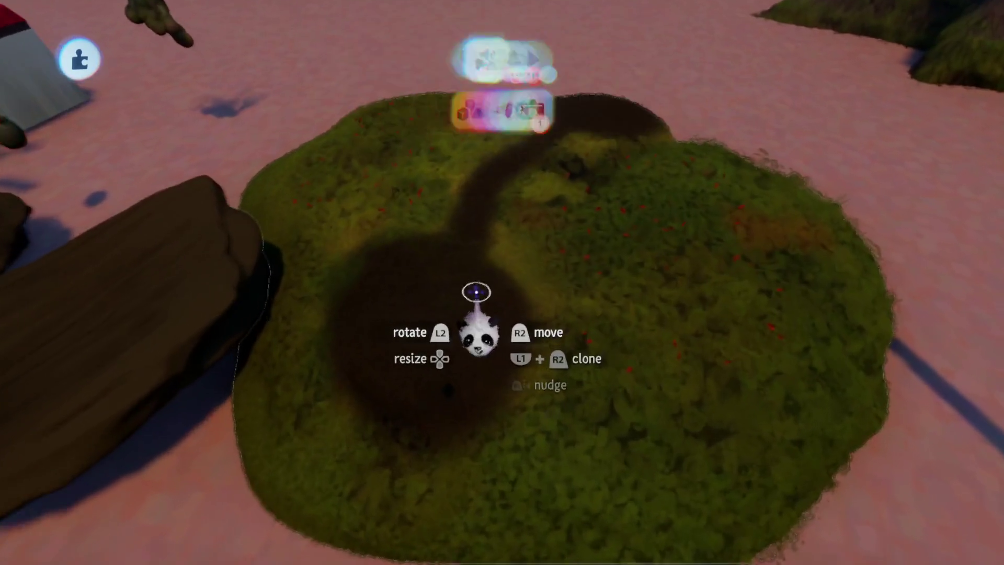
{"action": "scroll", "coordinate": [484, 298], "scroll_direction": "up", "scroll_amount": 8}
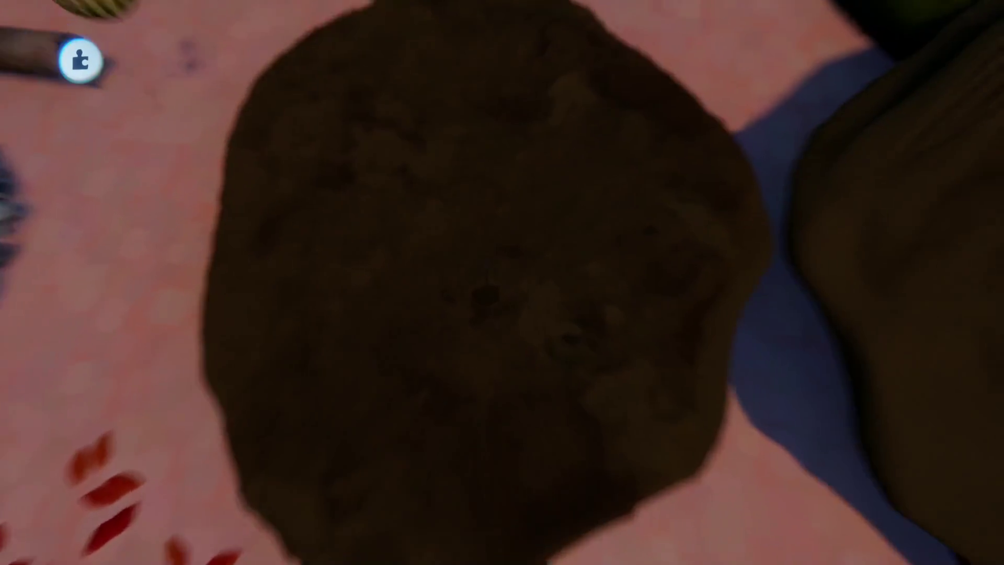
{"action": "scroll", "coordinate": [490, 273], "scroll_direction": "down", "scroll_amount": 8}
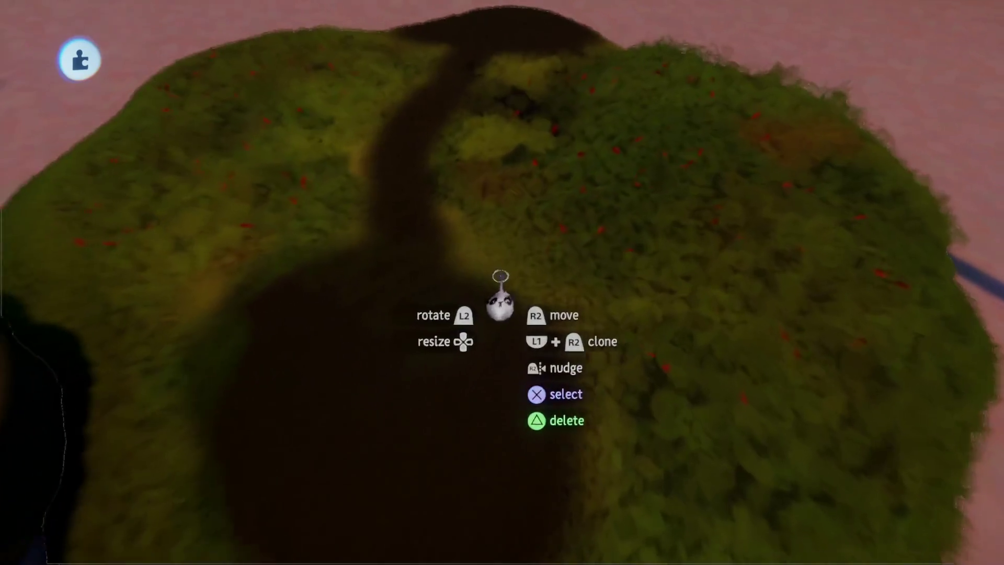
{"action": "scroll", "coordinate": [503, 288], "scroll_direction": "up", "scroll_amount": 3}
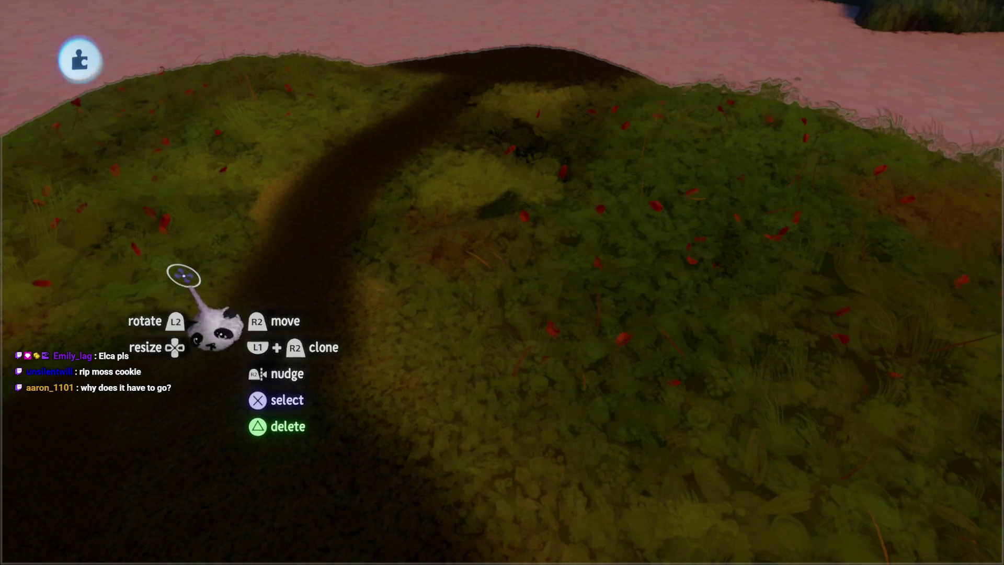
{"action": "scroll", "coordinate": [190, 336], "scroll_direction": "up", "scroll_amount": 2}
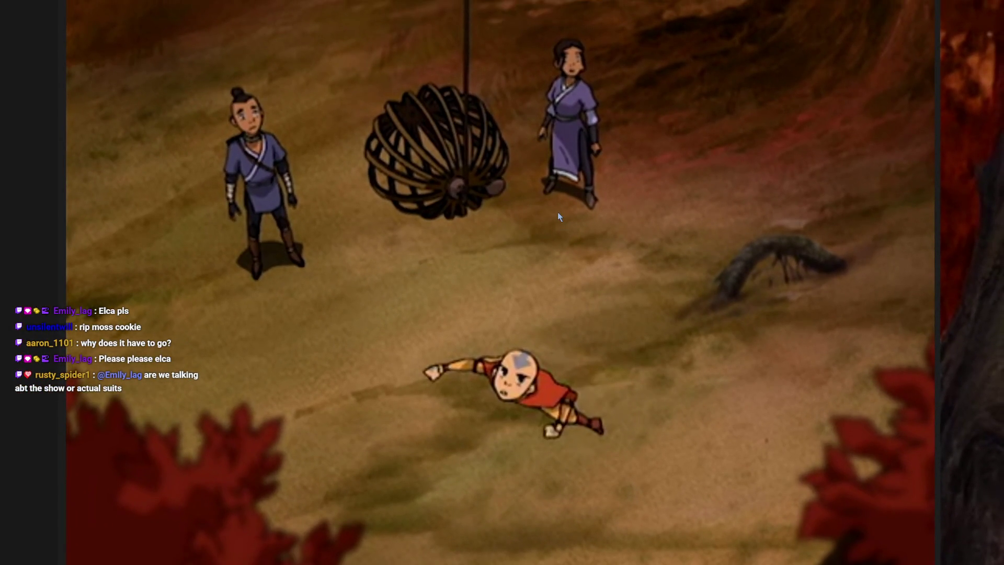
{"action": "scroll", "coordinate": [763, 276], "scroll_direction": "up", "scroll_amount": 3}
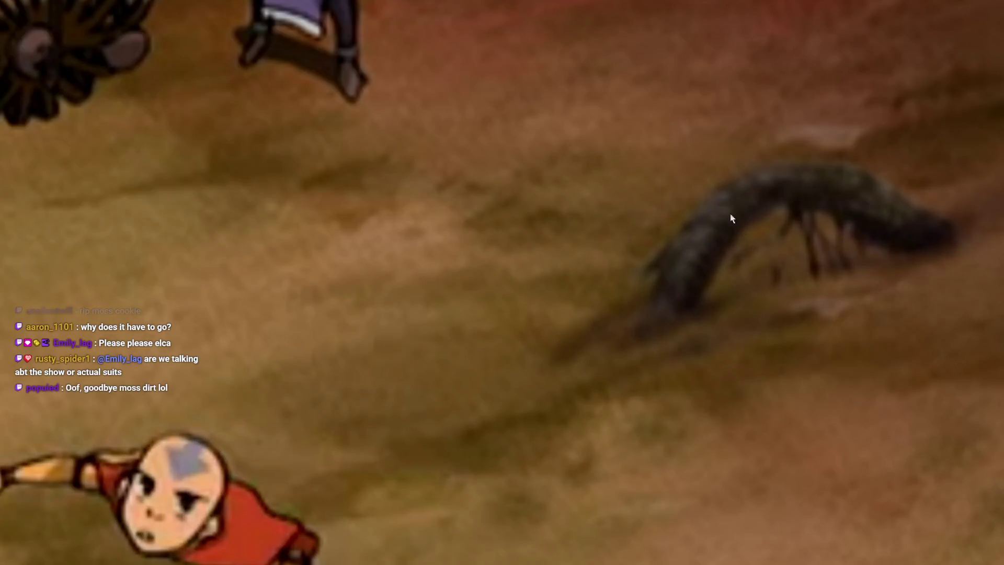
{"action": "scroll", "coordinate": [589, 313], "scroll_direction": "down", "scroll_amount": 4}
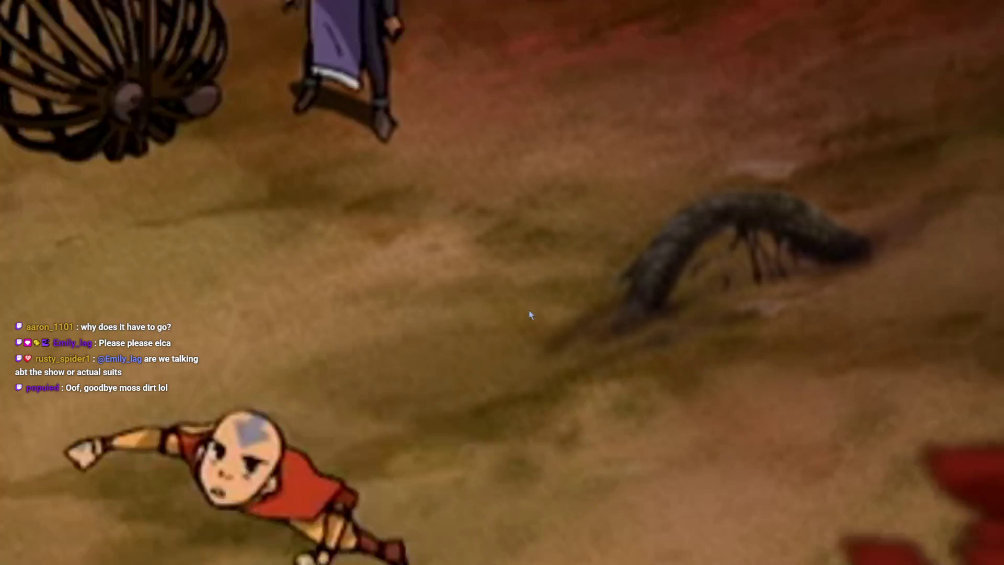
{"action": "scroll", "coordinate": [484, 187], "scroll_direction": "up", "scroll_amount": 3}
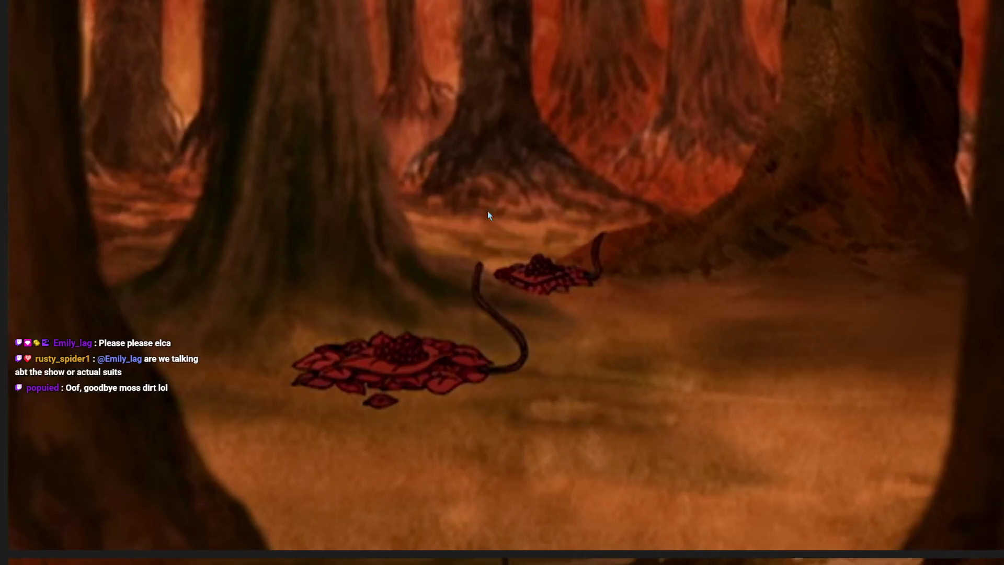
{"action": "scroll", "coordinate": [528, 333], "scroll_direction": "down", "scroll_amount": 4}
{"action": "scroll", "coordinate": [498, 363], "scroll_direction": "up", "scroll_amount": 4}
{"action": "scroll", "coordinate": [498, 363], "scroll_direction": "down", "scroll_amount": 3}
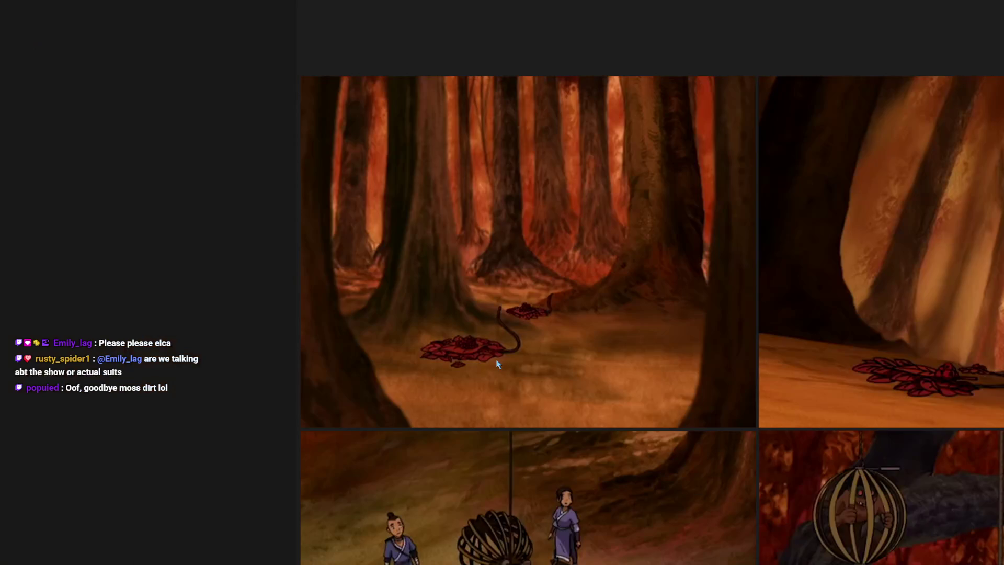
{"action": "mouse_move", "coordinate": [786, 305]}
{"action": "left_mouse_down"}
{"action": "mouse_move", "coordinate": [497, 292]}
{"action": "mouse_move", "coordinate": [502, 284]}
{"action": "left_mouse_up"}
{"action": "left_click_drag", "start_coordinate": [837, 335], "coordinate": [489, 272]}
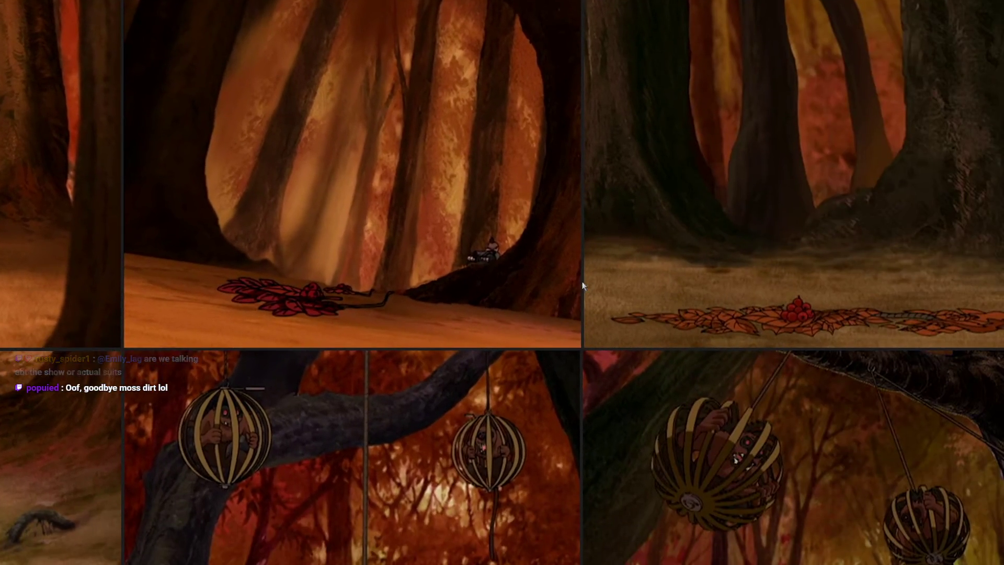
{"action": "left_click_drag", "start_coordinate": [693, 295], "coordinate": [413, 319]}
{"action": "left_click_drag", "start_coordinate": [615, 309], "coordinate": [259, 369]}
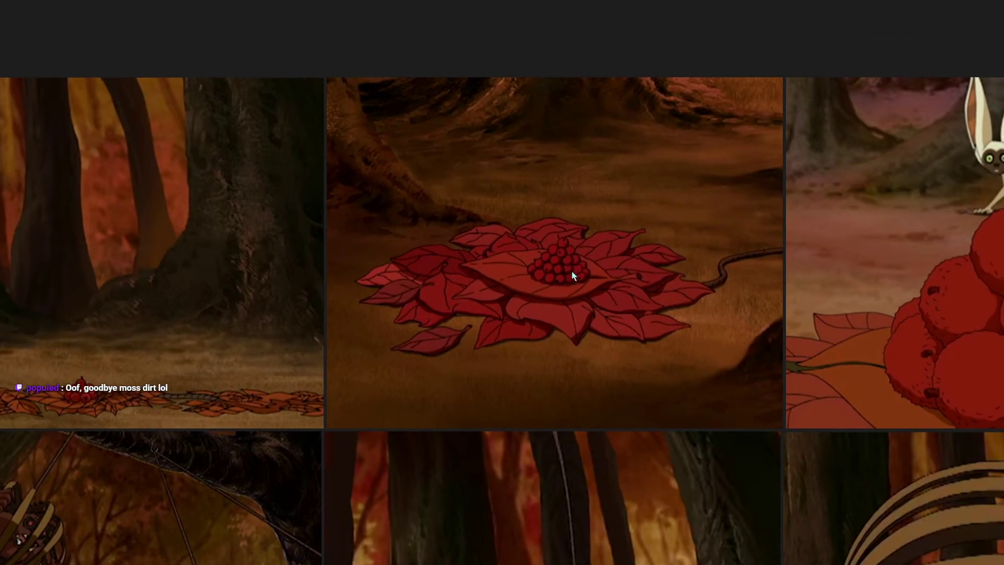
{"action": "mouse_move", "coordinate": [574, 277]}
{"action": "left_mouse_down"}
{"action": "mouse_move", "coordinate": [459, 349]}
{"action": "mouse_move", "coordinate": [334, 339]}
{"action": "mouse_move", "coordinate": [169, 306]}
{"action": "left_mouse_up"}
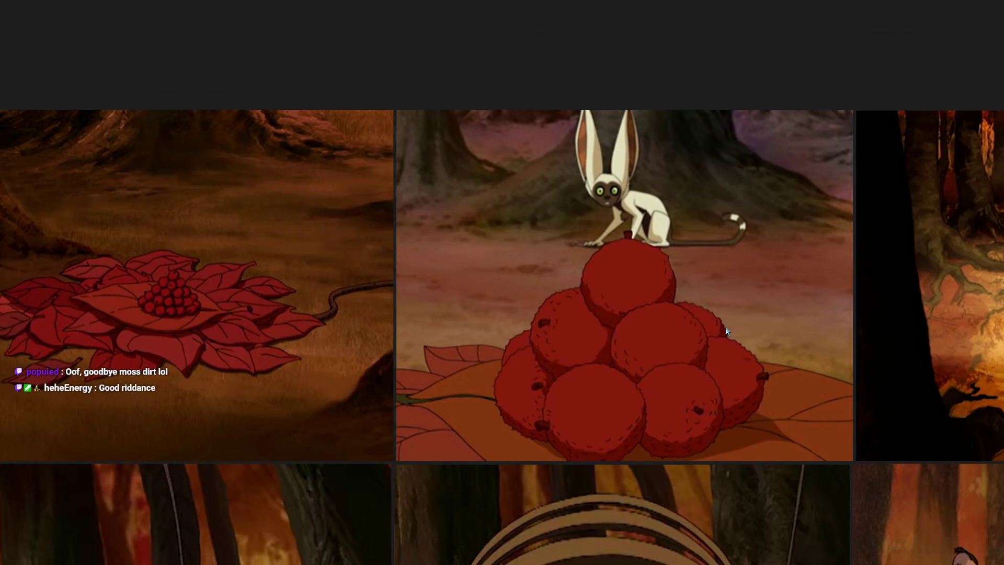
{"action": "left_click_drag", "start_coordinate": [726, 331], "coordinate": [251, 349]}
{"action": "scroll", "coordinate": [690, 316], "scroll_direction": "up", "scroll_amount": 3}
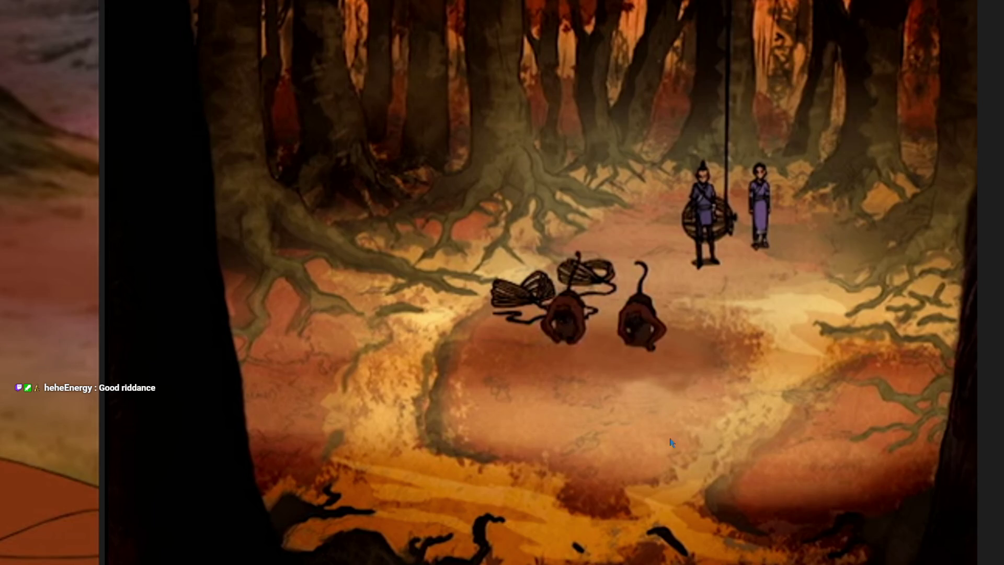
{"action": "scroll", "coordinate": [366, 434], "scroll_direction": "up", "scroll_amount": 3}
{"action": "scroll", "coordinate": [322, 301], "scroll_direction": "up", "scroll_amount": 3}
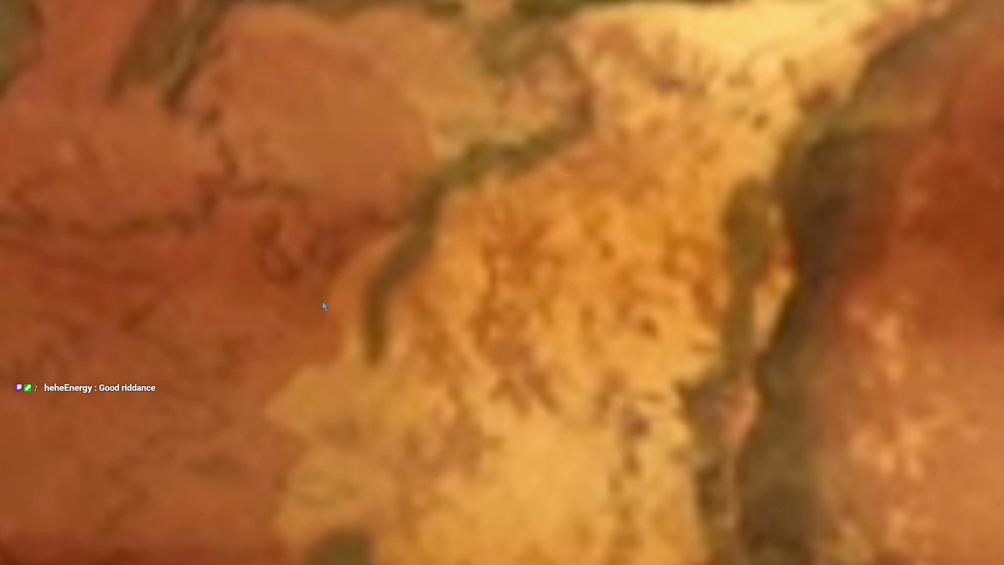
{"action": "scroll", "coordinate": [376, 332], "scroll_direction": "down", "scroll_amount": 10}
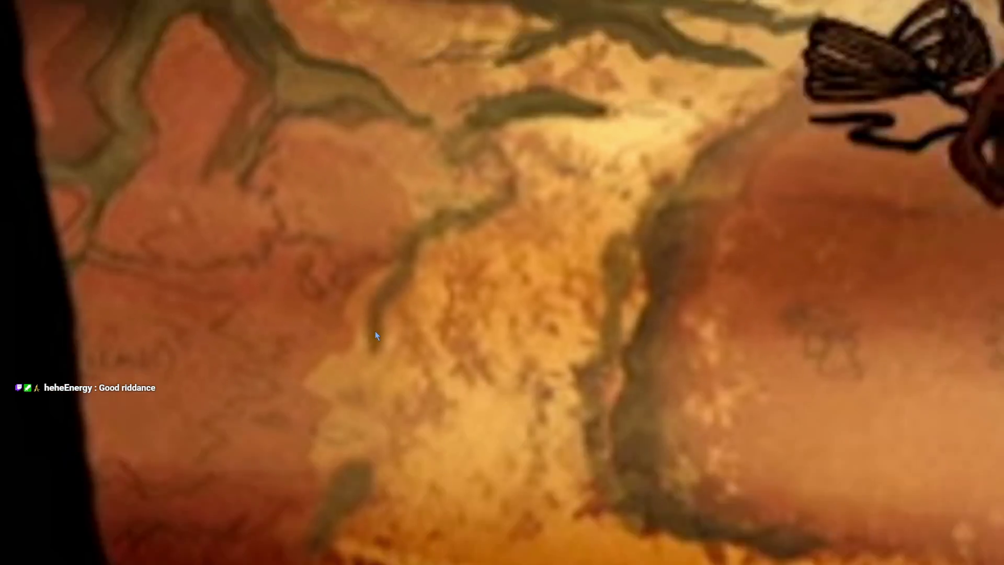
{"action": "scroll", "coordinate": [470, 293], "scroll_direction": "up", "scroll_amount": 2}
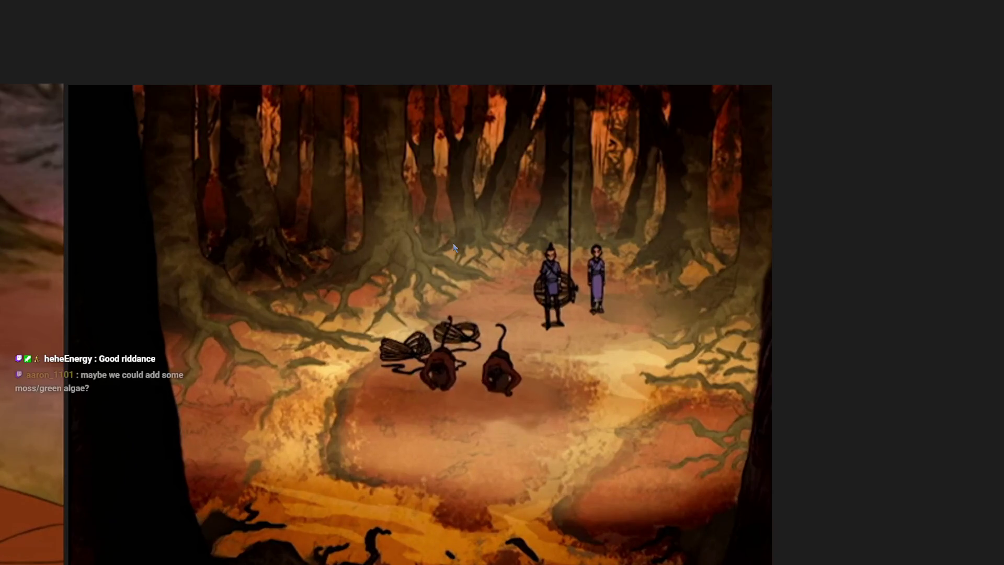
{"action": "scroll", "coordinate": [453, 243], "scroll_direction": "down", "scroll_amount": 3}
{"action": "scroll", "coordinate": [499, 342], "scroll_direction": "down", "scroll_amount": 3}
{"action": "scroll", "coordinate": [521, 293], "scroll_direction": "up", "scroll_amount": 2}
{"action": "scroll", "coordinate": [521, 293], "scroll_direction": "up", "scroll_amount": 1}
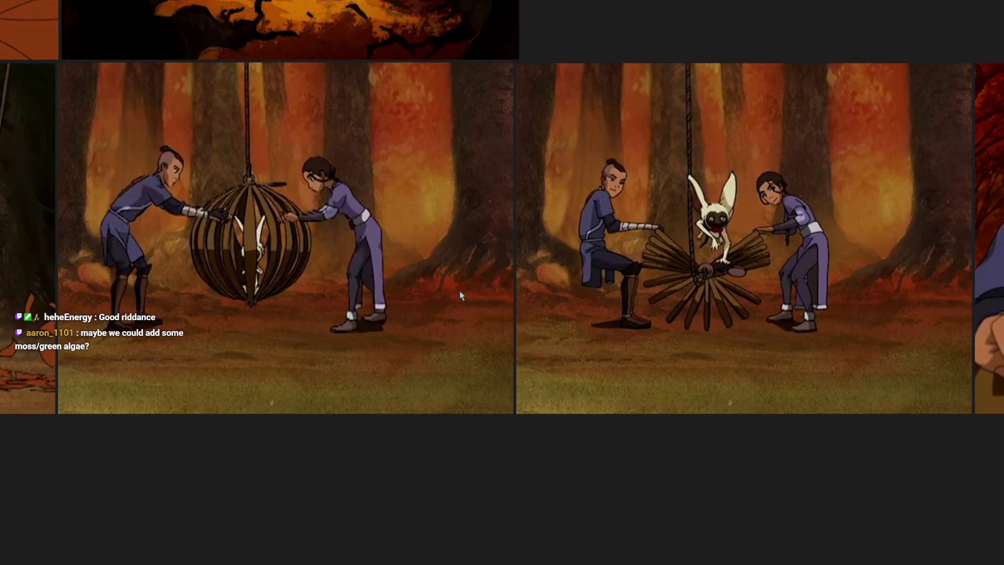
{"action": "left_click_drag", "start_coordinate": [460, 291], "coordinate": [182, 317]}
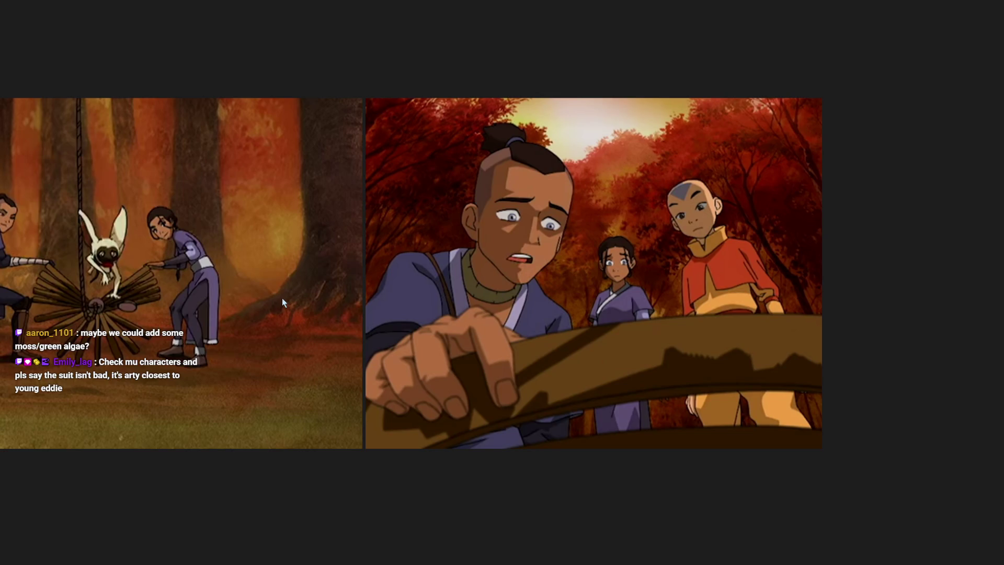
{"action": "scroll", "coordinate": [261, 294], "scroll_direction": "down", "scroll_amount": 5}
{"action": "mouse_move", "coordinate": [260, 294]}
{"action": "left_mouse_down"}
{"action": "mouse_move", "coordinate": [277, 290]}
{"action": "mouse_move", "coordinate": [201, 265]}
{"action": "left_mouse_up"}
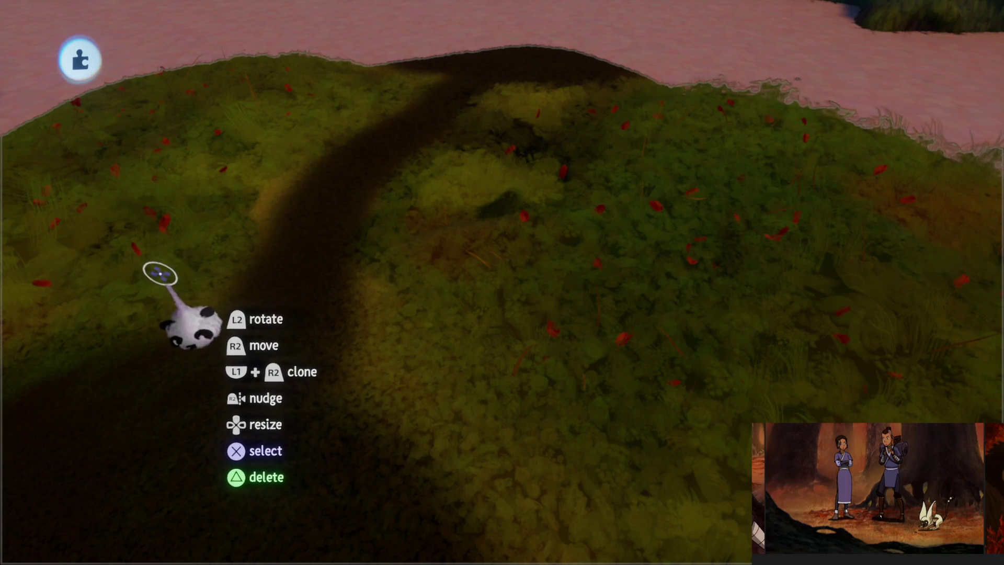
Step: Exit the assets scene to My Creations and start editing Jet's Forest | Treetop Hideout
{"action": "mouse_move", "coordinate": [157, 269]}
{"action": "left_mouse_down"}
{"action": "mouse_move", "coordinate": [163, 276]}
{"action": "mouse_move", "coordinate": [168, 251]}
{"action": "mouse_move", "coordinate": [518, 349]}
{"action": "mouse_move", "coordinate": [482, 235]}
{"action": "mouse_move", "coordinate": [515, 273]}
{"action": "mouse_move", "coordinate": [520, 361]}
{"action": "mouse_move", "coordinate": [494, 304]}
{"action": "mouse_move", "coordinate": [488, 228]}
{"action": "mouse_move", "coordinate": [478, 258]}
{"action": "mouse_move", "coordinate": [457, 224]}
{"action": "mouse_move", "coordinate": [546, 408]}
{"action": "mouse_move", "coordinate": [479, 257]}
{"action": "mouse_move", "coordinate": [500, 298]}
{"action": "mouse_move", "coordinate": [551, 280]}
{"action": "mouse_move", "coordinate": [517, 288]}
{"action": "mouse_move", "coordinate": [513, 320]}
{"action": "mouse_move", "coordinate": [496, 216]}
{"action": "left_mouse_up"}
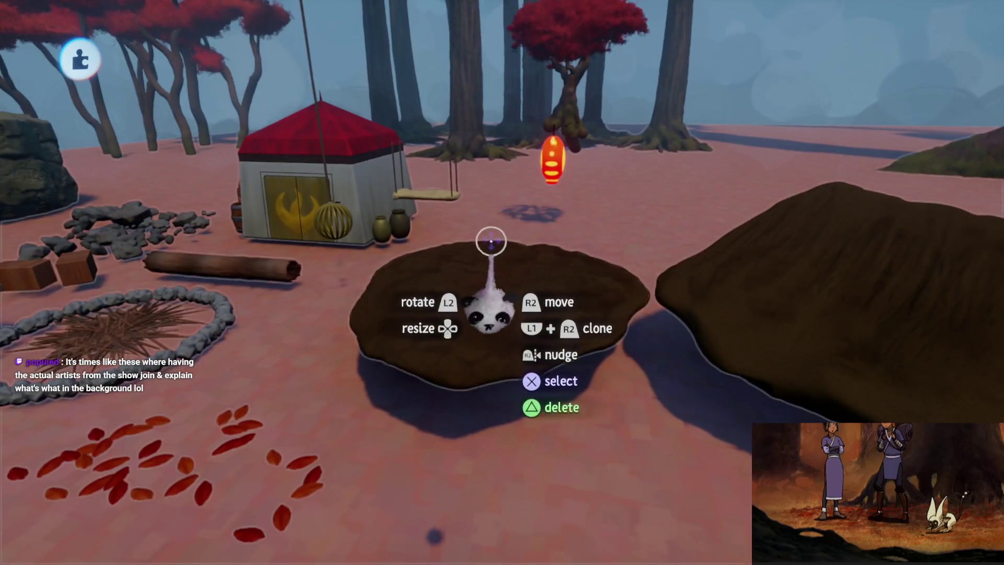
{"action": "left_click", "coordinate": [491, 242]}
{"action": "left_click", "coordinate": [661, 413]}
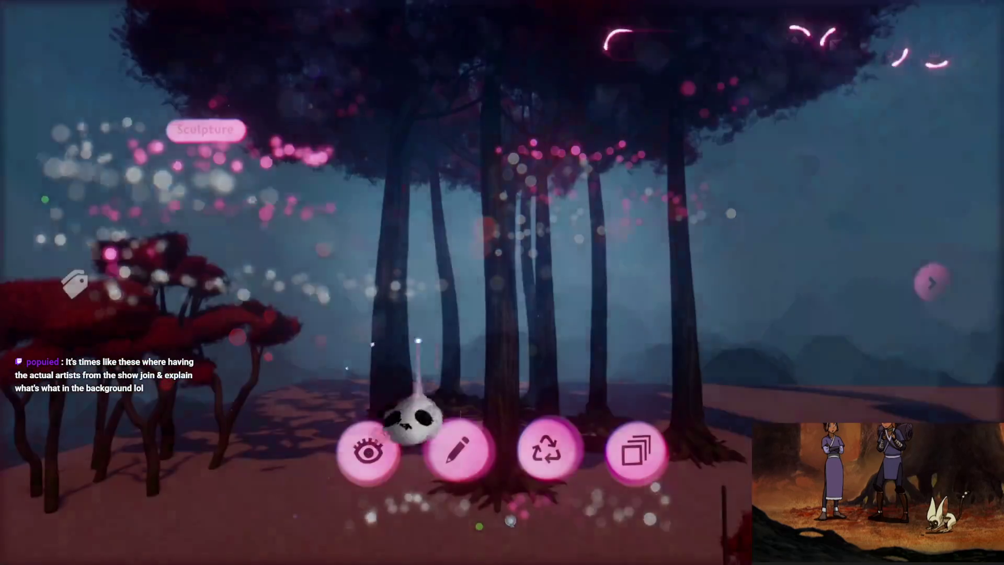
{"action": "key", "text": "Escape"}
{"action": "left_click", "coordinate": [511, 329]}
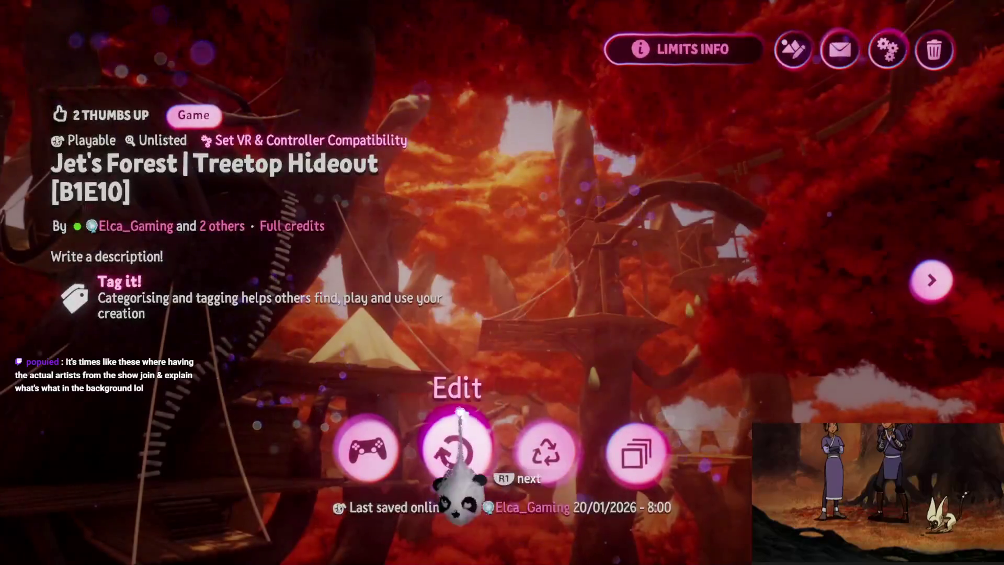
{"action": "left_click", "coordinate": [459, 413]}
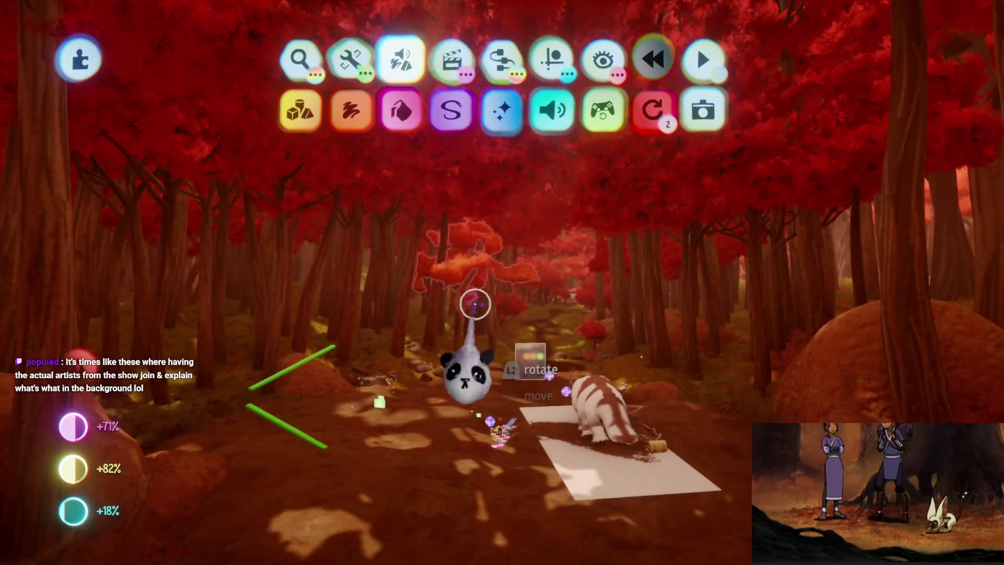
Step: Turn on X-Ray viewing to see the number display through the trees
{"action": "mouse_move", "coordinate": [475, 303]}
{"action": "left_mouse_down"}
{"action": "mouse_move", "coordinate": [478, 325]}
{"action": "mouse_move", "coordinate": [450, 340]}
{"action": "mouse_move", "coordinate": [376, 283]}
{"action": "mouse_move", "coordinate": [481, 341]}
{"action": "mouse_move", "coordinate": [473, 337]}
{"action": "mouse_move", "coordinate": [511, 320]}
{"action": "mouse_move", "coordinate": [503, 348]}
{"action": "mouse_move", "coordinate": [499, 318]}
{"action": "mouse_move", "coordinate": [501, 364]}
{"action": "mouse_move", "coordinate": [480, 362]}
{"action": "mouse_move", "coordinate": [476, 427]}
{"action": "mouse_move", "coordinate": [476, 219]}
{"action": "mouse_move", "coordinate": [476, 293]}
{"action": "mouse_move", "coordinate": [464, 280]}
{"action": "left_mouse_up"}
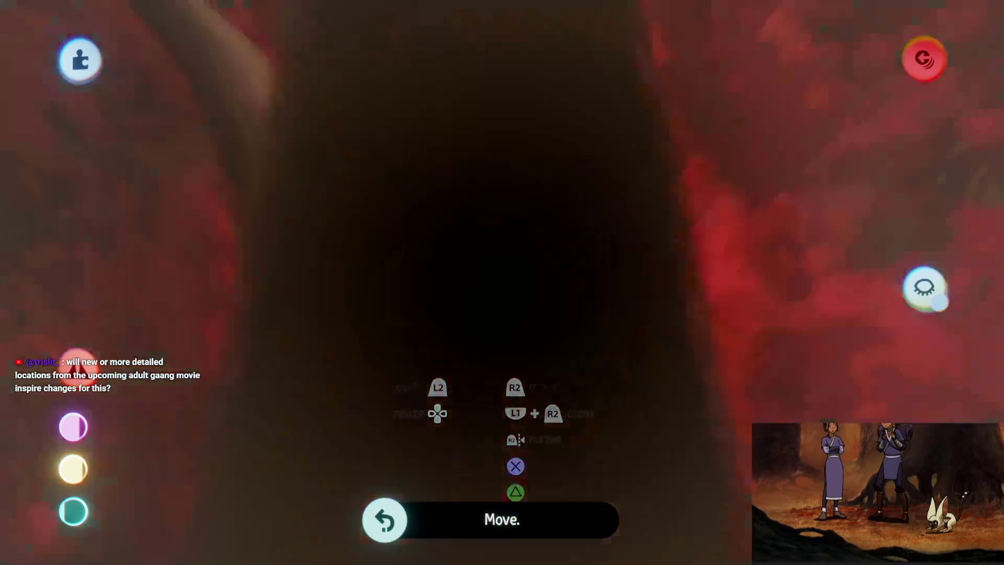
{"action": "key", "text": "Escape"}
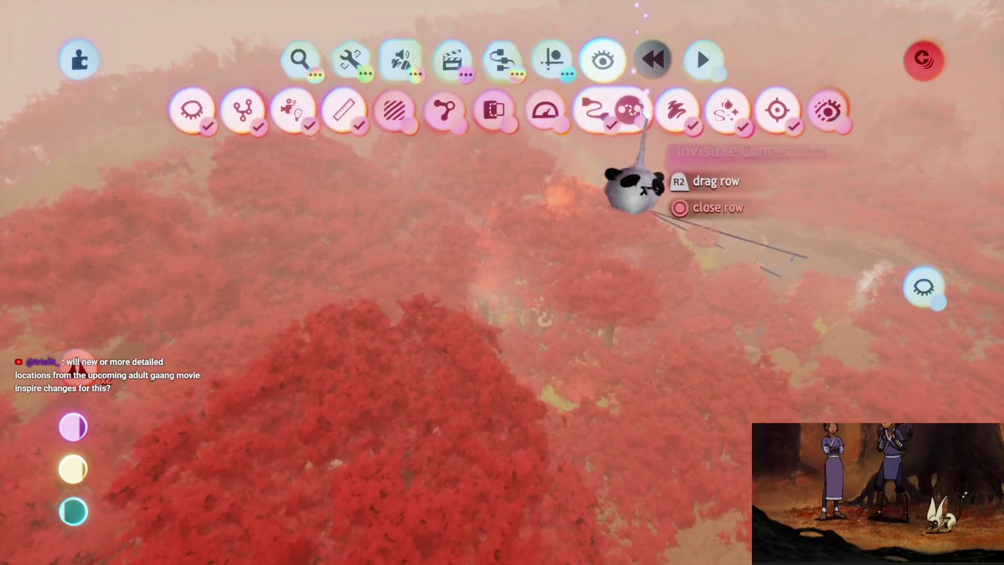
{"action": "left_click", "coordinate": [495, 109]}
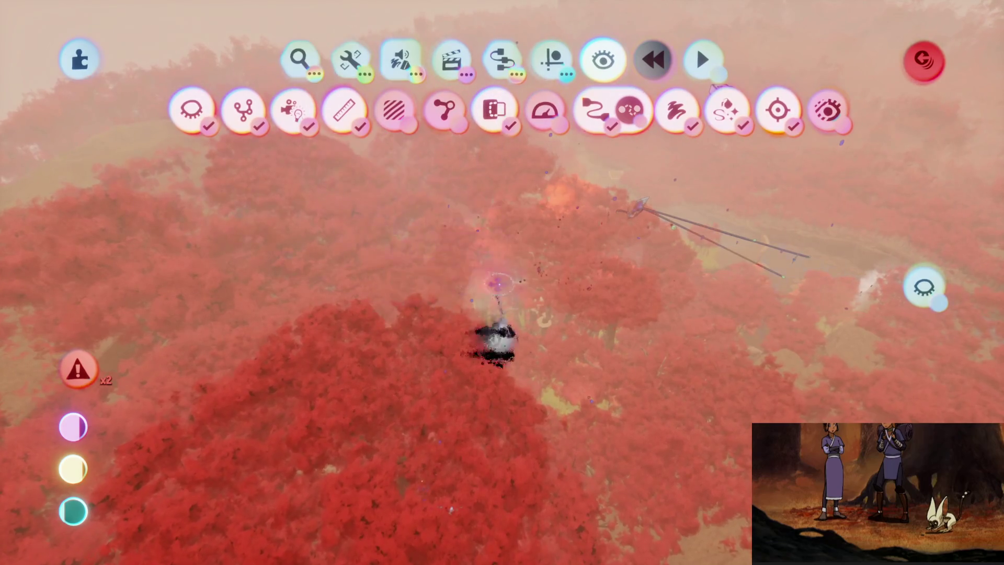
{"action": "scroll", "coordinate": [487, 295], "scroll_direction": "up", "scroll_amount": 5}
{"action": "scroll", "coordinate": [487, 296], "scroll_direction": "up", "scroll_amount": 5}
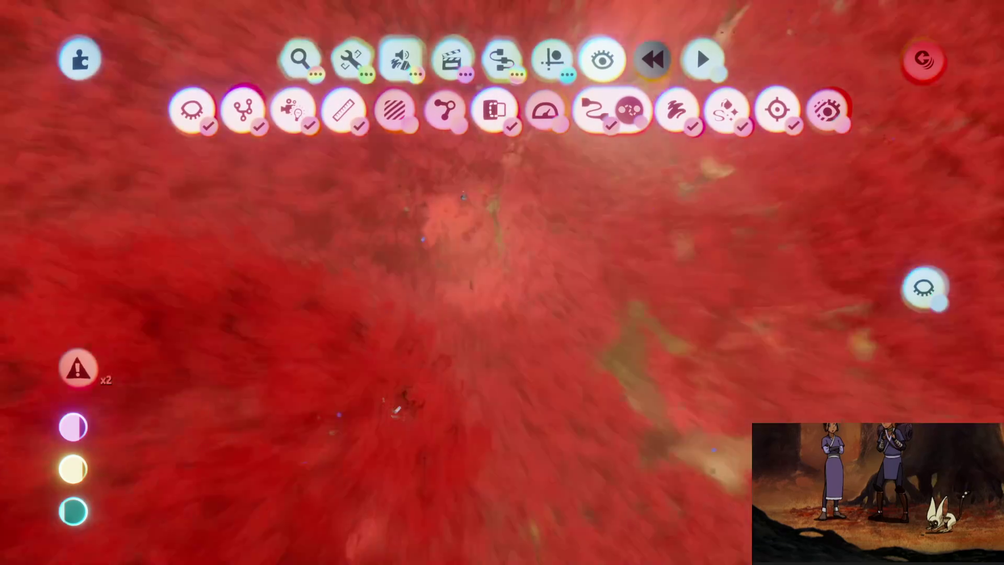
{"action": "scroll", "coordinate": [478, 328], "scroll_direction": "down", "scroll_amount": 5}
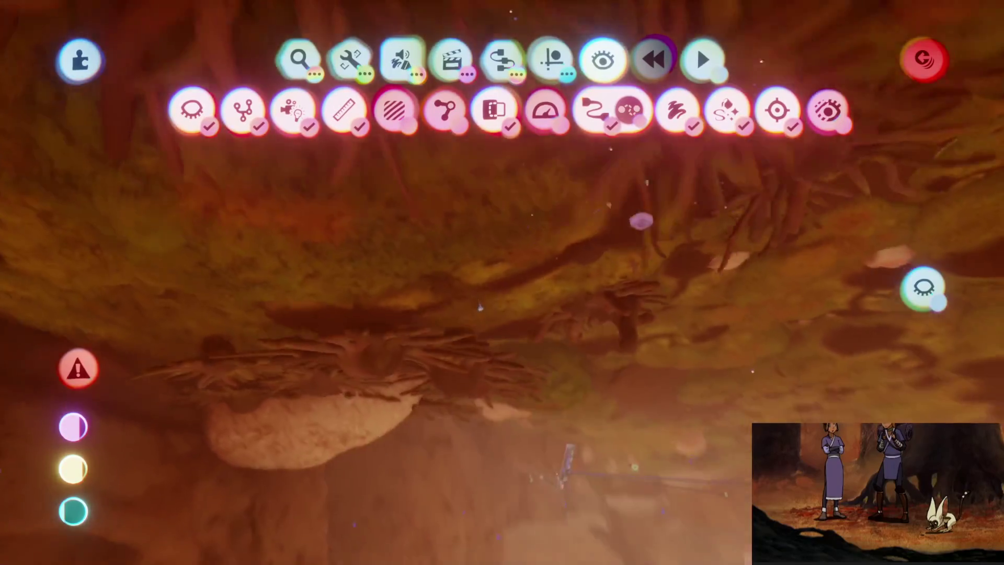
{"action": "scroll", "coordinate": [483, 328], "scroll_direction": "down", "scroll_amount": 5}
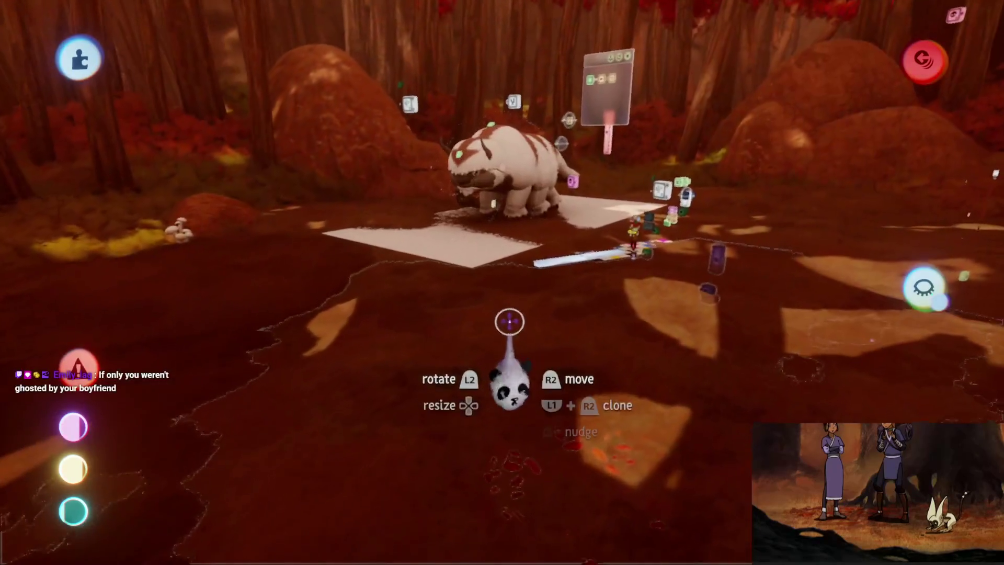
{"action": "scroll", "coordinate": [492, 347], "scroll_direction": "up", "scroll_amount": 2}
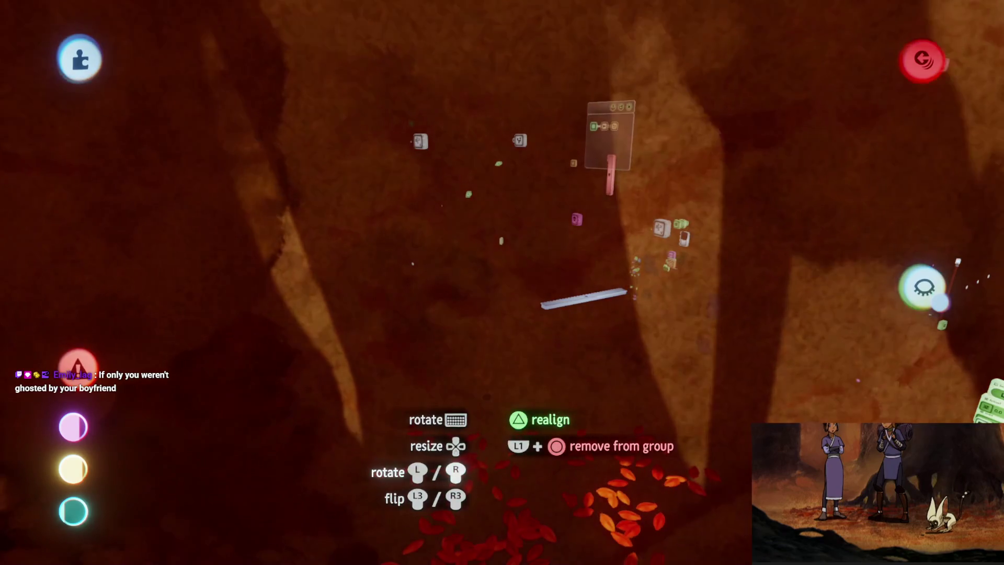
{"action": "scroll", "coordinate": [485, 387], "scroll_direction": "up", "scroll_amount": 10}
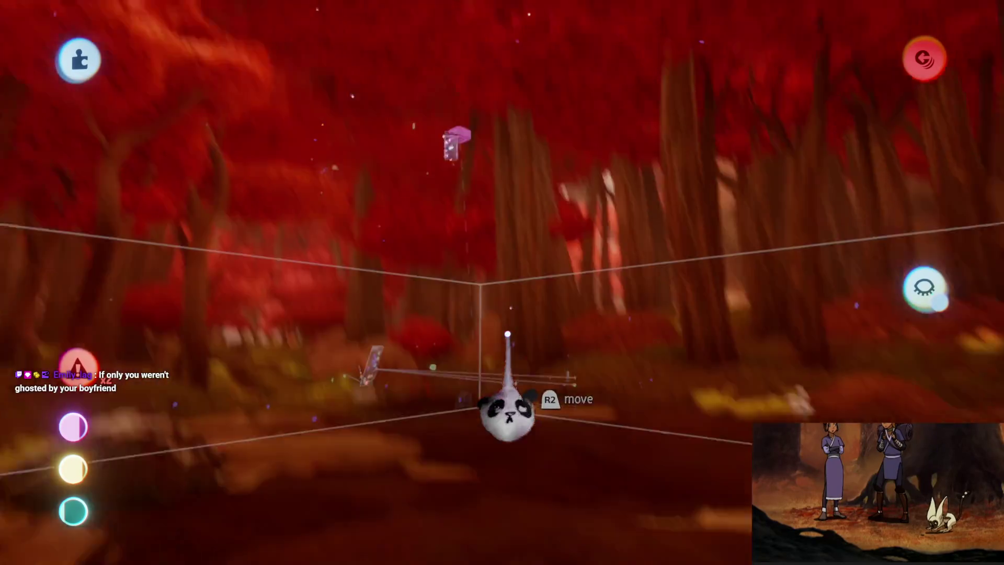
Step: Set the Number Displayer's text box colour to light tan and adjust its opacity
{"action": "left_click", "coordinate": [503, 399]}
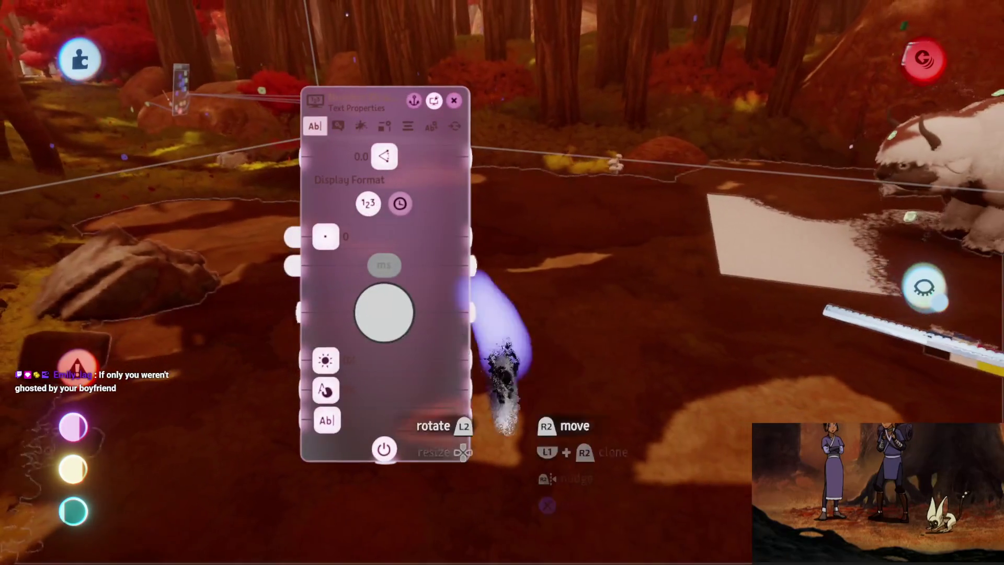
{"action": "key", "text": "Tab"}
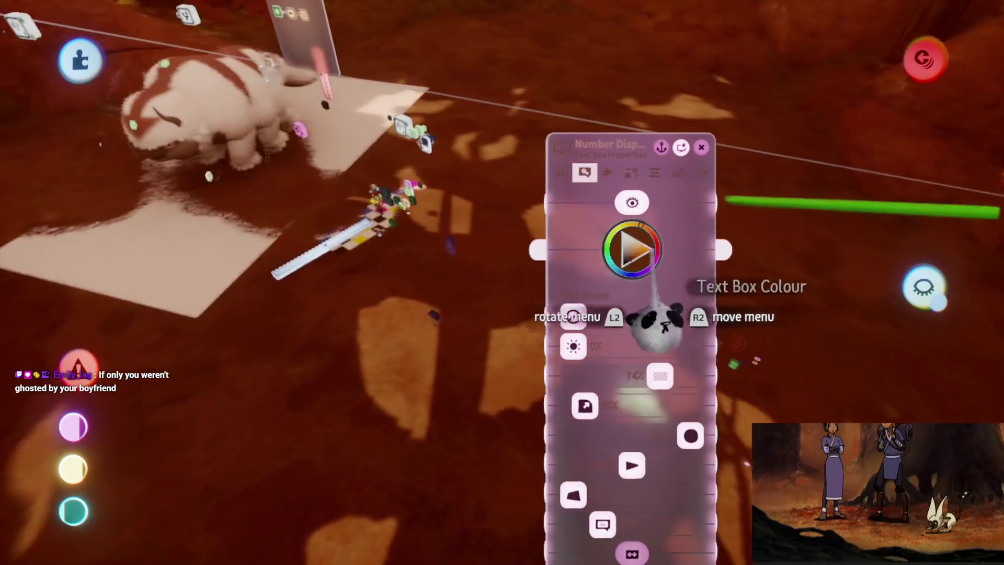
{"action": "left_click", "coordinate": [643, 255]}
{"action": "left_click_drag", "start_coordinate": [626, 272], "coordinate": [629, 244]}
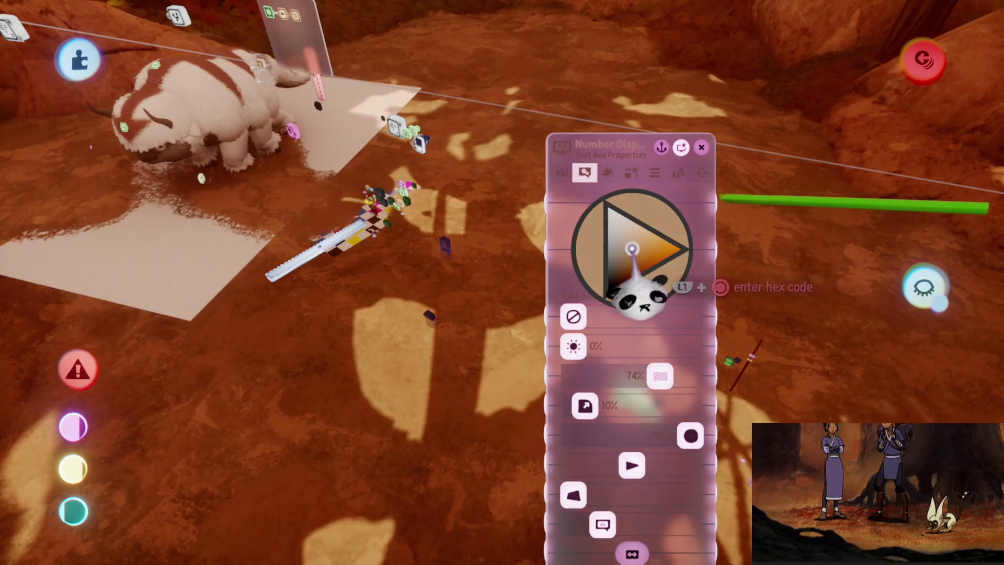
{"action": "key", "text": "Escape"}
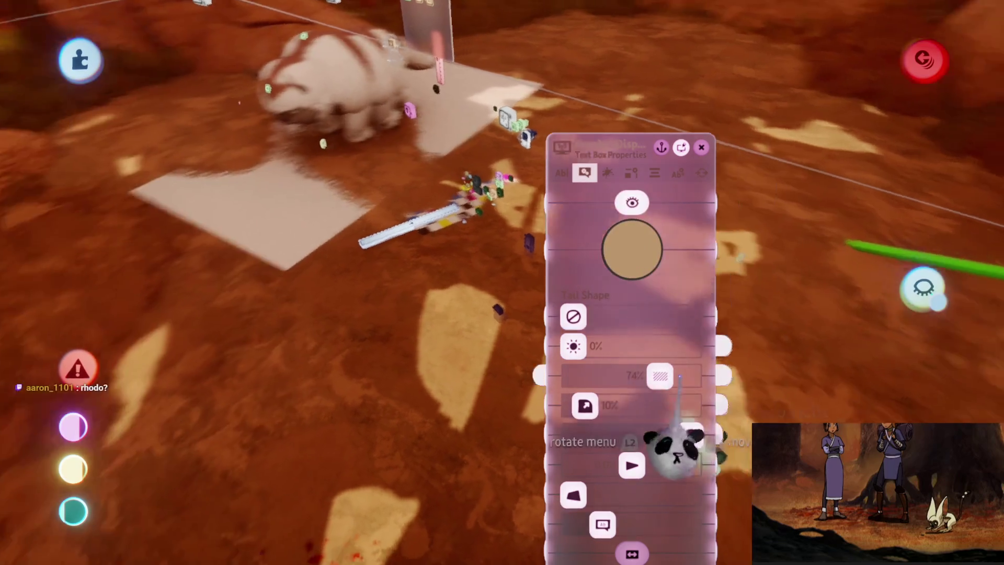
{"action": "mouse_move", "coordinate": [675, 377]}
{"action": "left_mouse_down"}
{"action": "mouse_move", "coordinate": [644, 377]}
{"action": "mouse_move", "coordinate": [662, 377]}
{"action": "left_mouse_up"}
{"action": "left_click", "coordinate": [608, 174]}
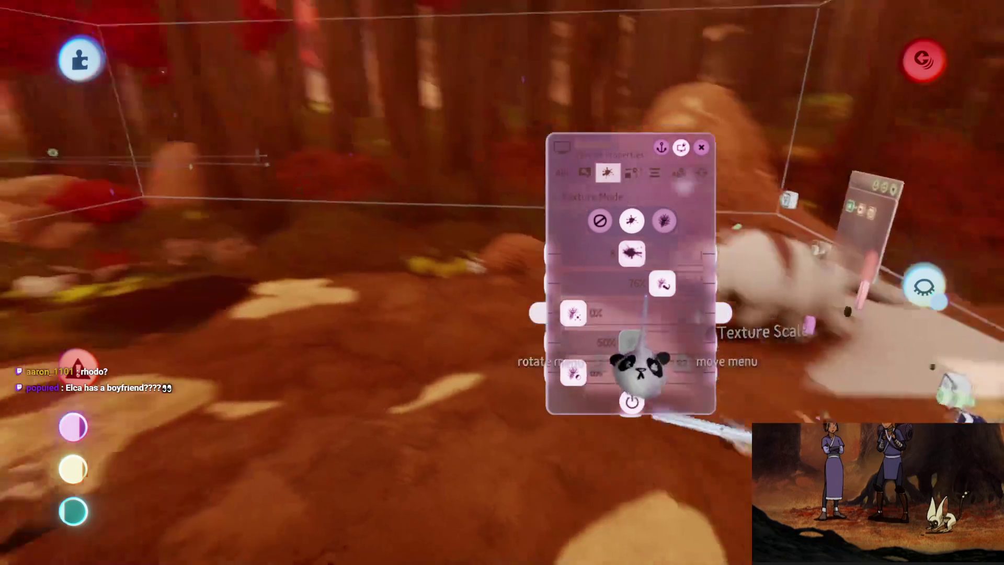
{"action": "key", "text": "Escape"}
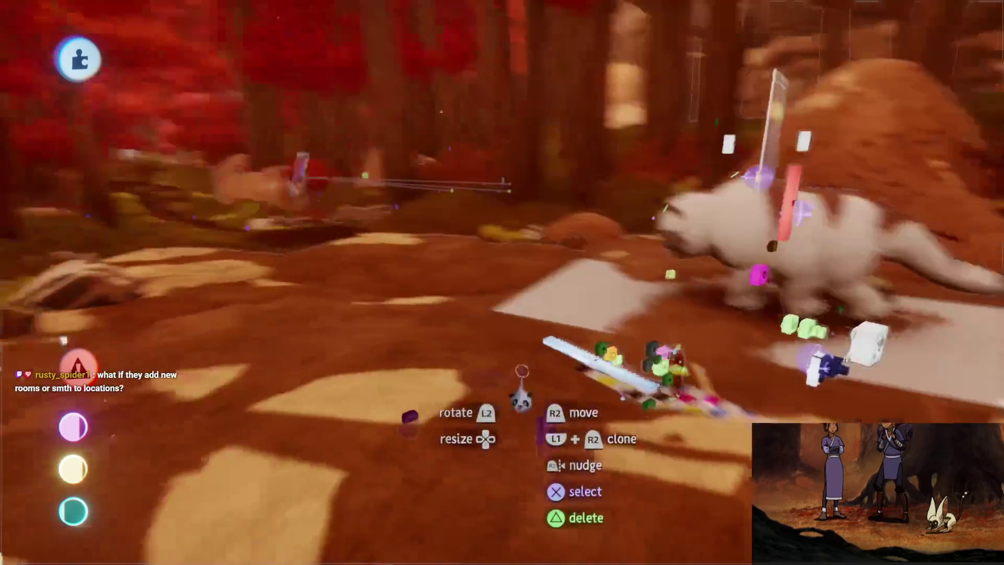
{"action": "key", "text": "Escape"}
{"action": "key", "text": "Escape"}
{"action": "key", "text": "Escape"}
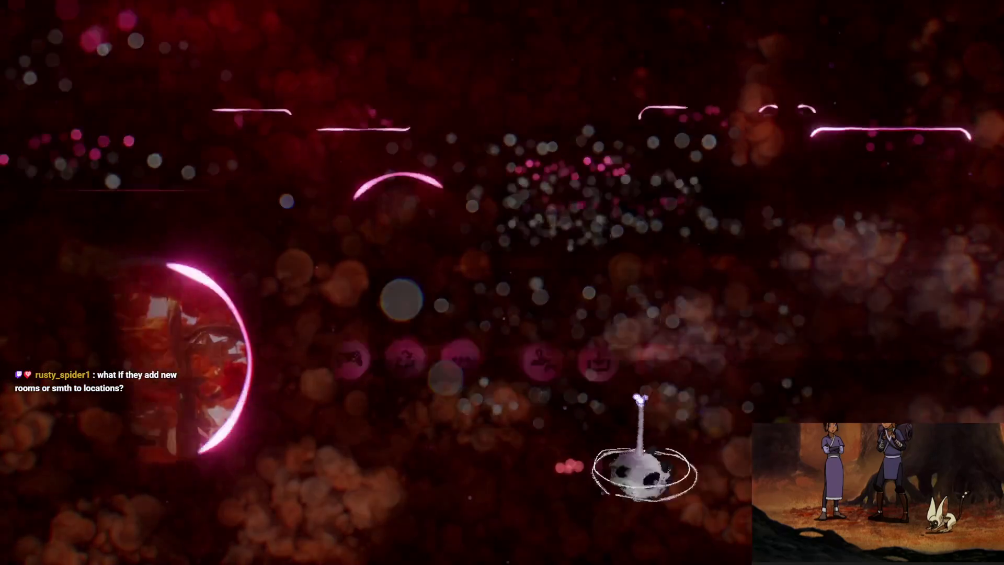
Step: Quick-save the treetop hideout and exit it, answering the online-save prompt
{"action": "left_click", "coordinate": [557, 382]}
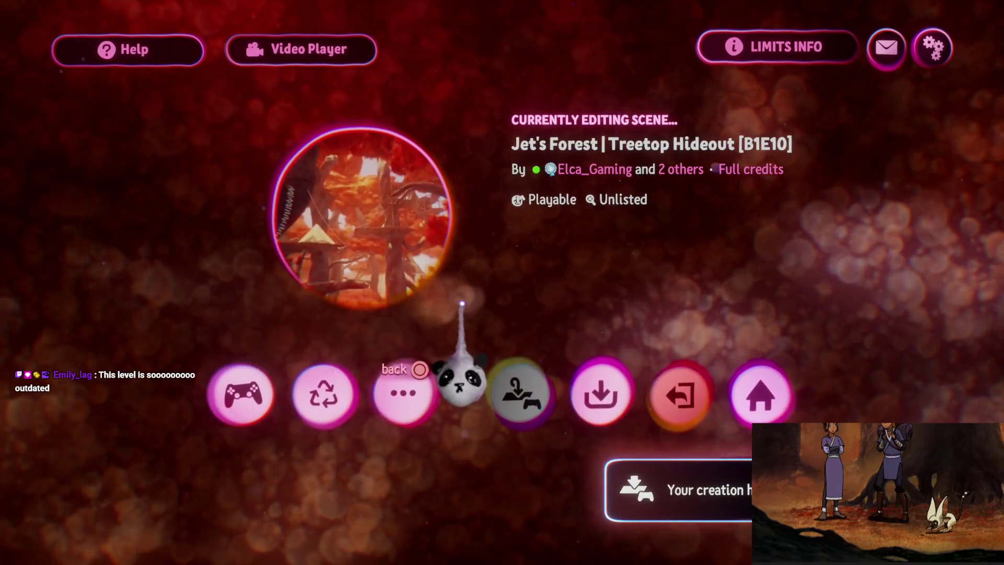
{"action": "left_click", "coordinate": [671, 399]}
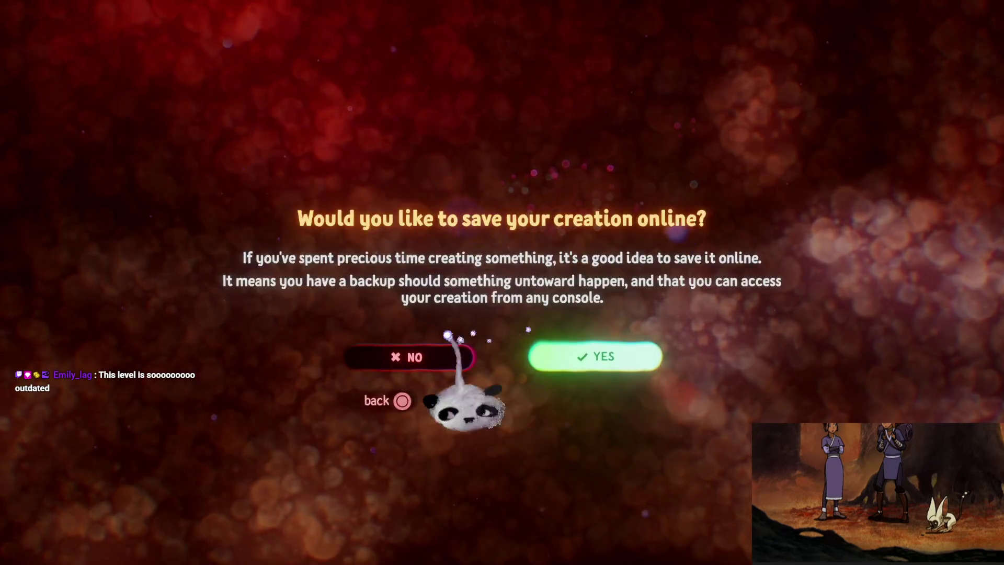
{"action": "left_click", "coordinate": [403, 352]}
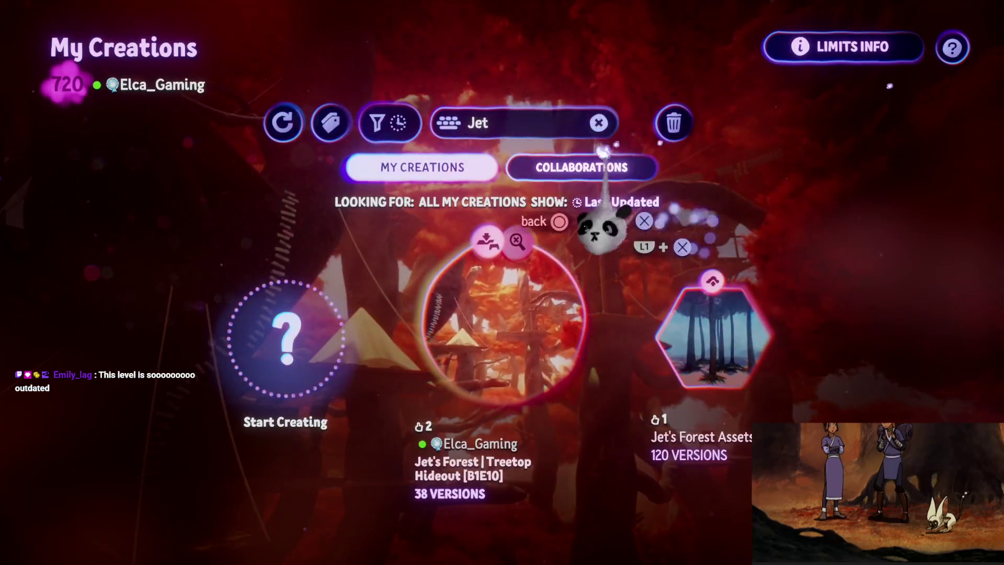
Step: Clear the 'Jet' search filter and open Haru's Village Assets for editing
{"action": "left_click", "coordinate": [594, 112]}
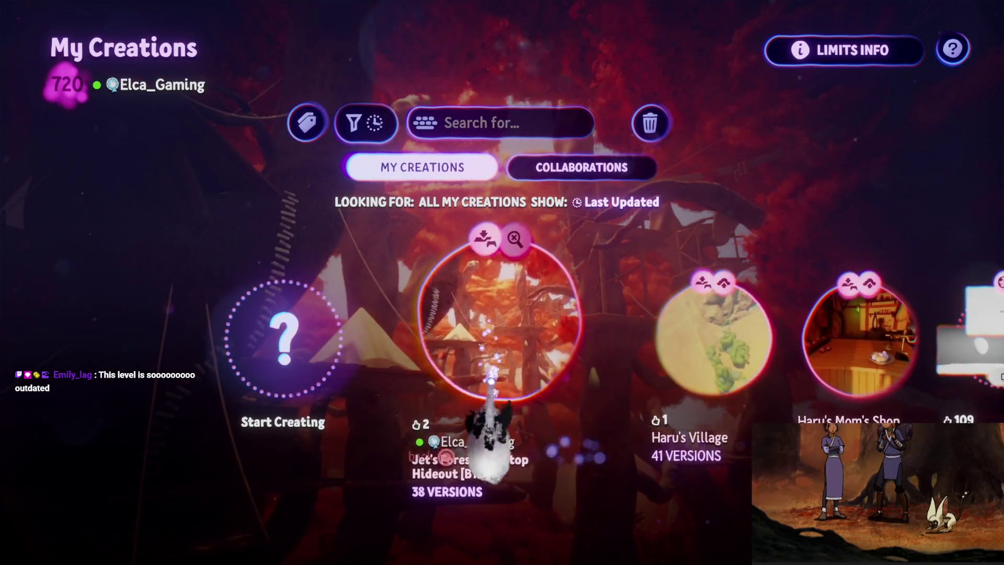
{"action": "key", "text": "Right"}
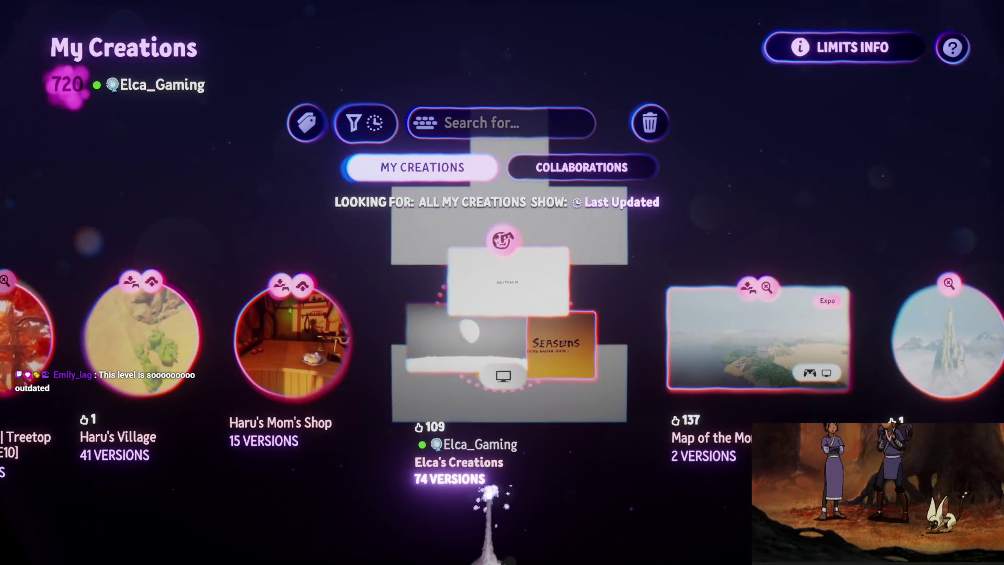
{"action": "key", "text": "Right"}
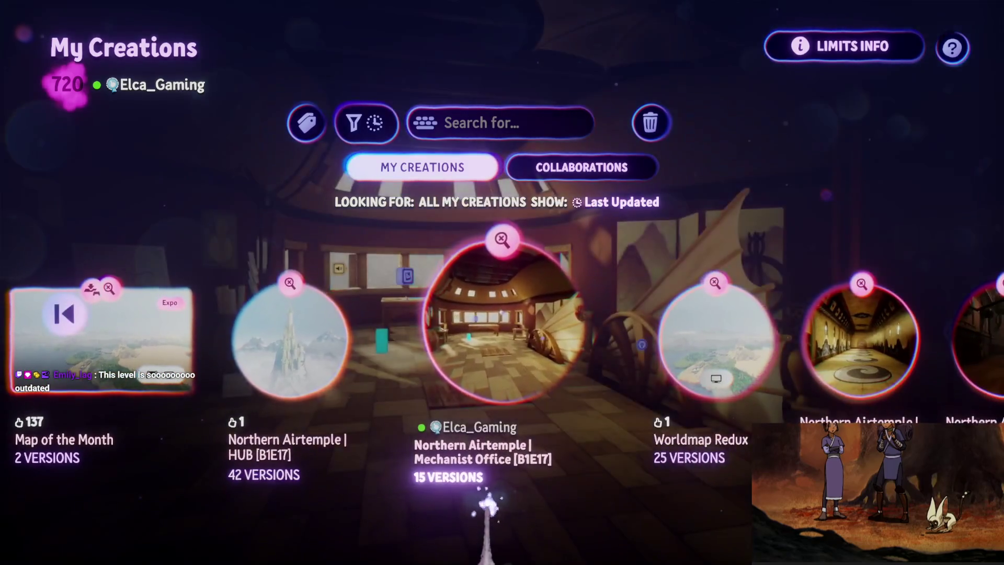
{"action": "key", "text": "Right"}
{"action": "key", "text": "Right"}
{"action": "key", "text": "Right"}
{"action": "key", "text": "Right"}
{"action": "key", "text": "Right"}
{"action": "key", "text": "Right"}
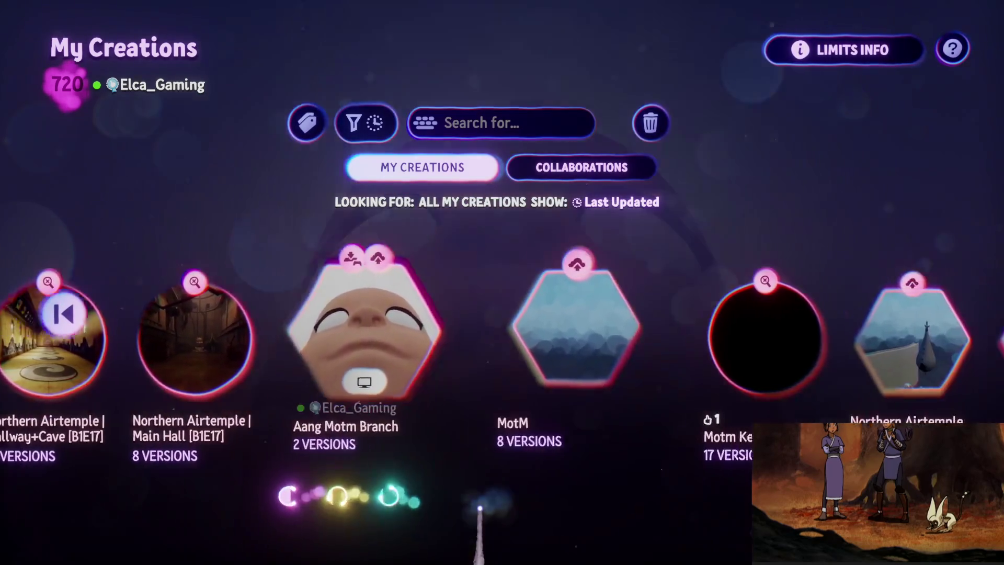
{"action": "key", "text": "Right"}
{"action": "key", "text": "Right"}
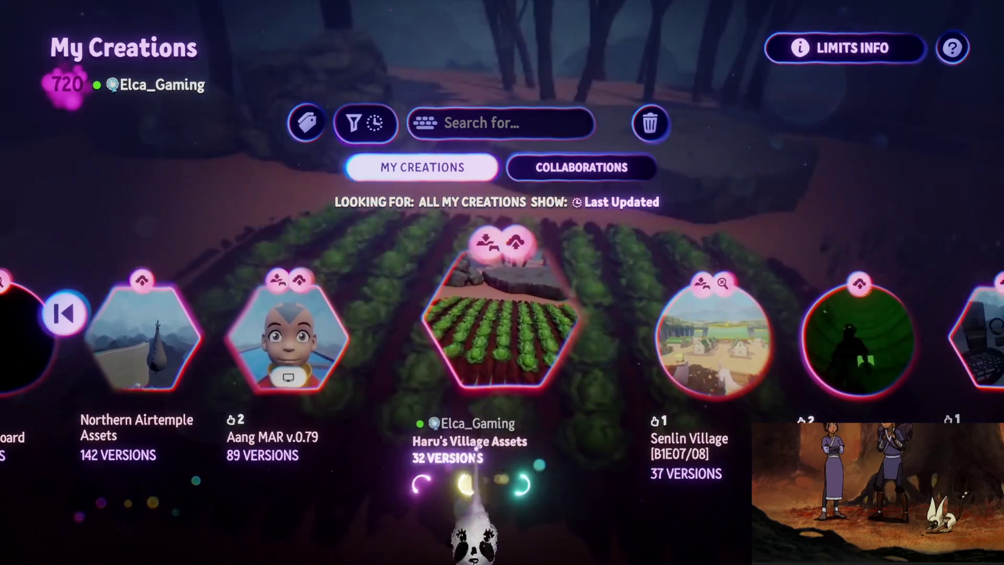
{"action": "key", "text": "Return"}
{"action": "left_click", "coordinate": [464, 445]}
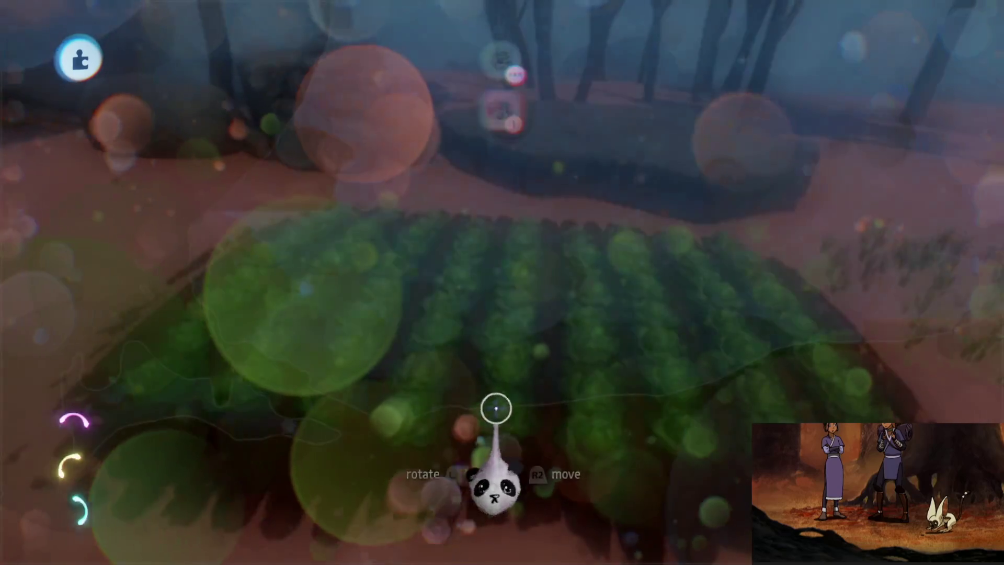
{"action": "key", "text": "Down"}
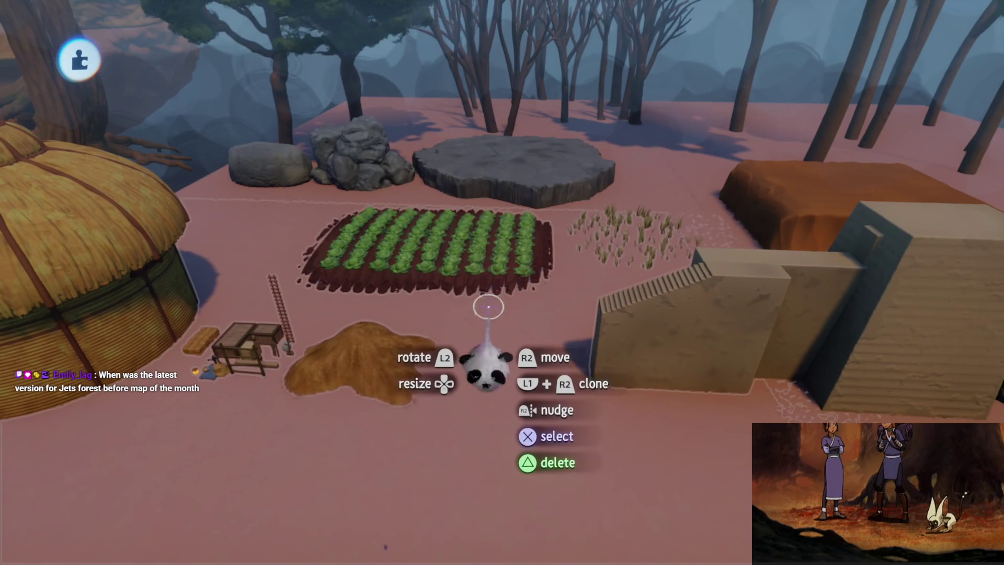
Step: Exit Haru's Village Assets and back out to the My Creations list
{"action": "key", "text": "Escape"}
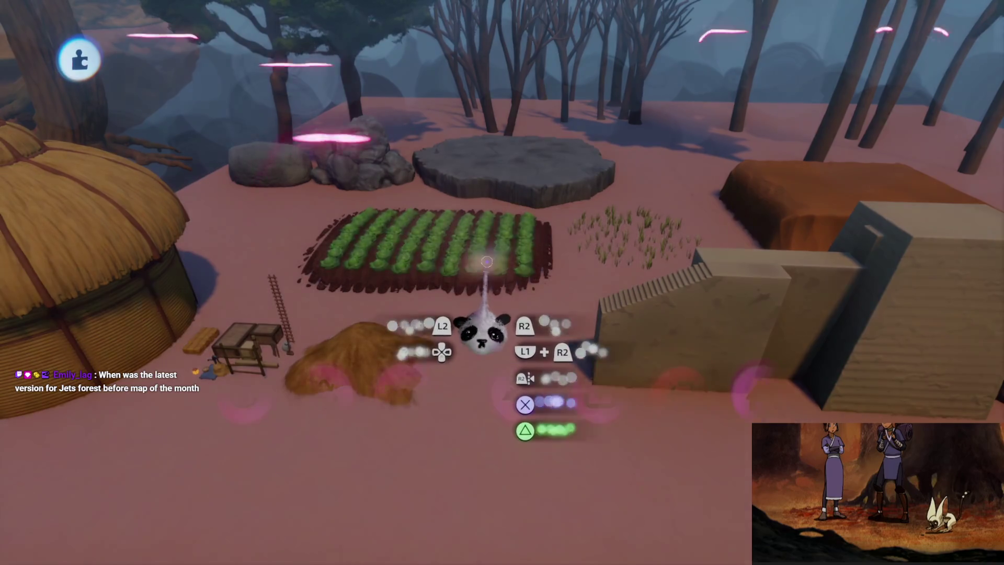
{"action": "left_click", "coordinate": [676, 399]}
{"action": "key", "text": "Escape"}
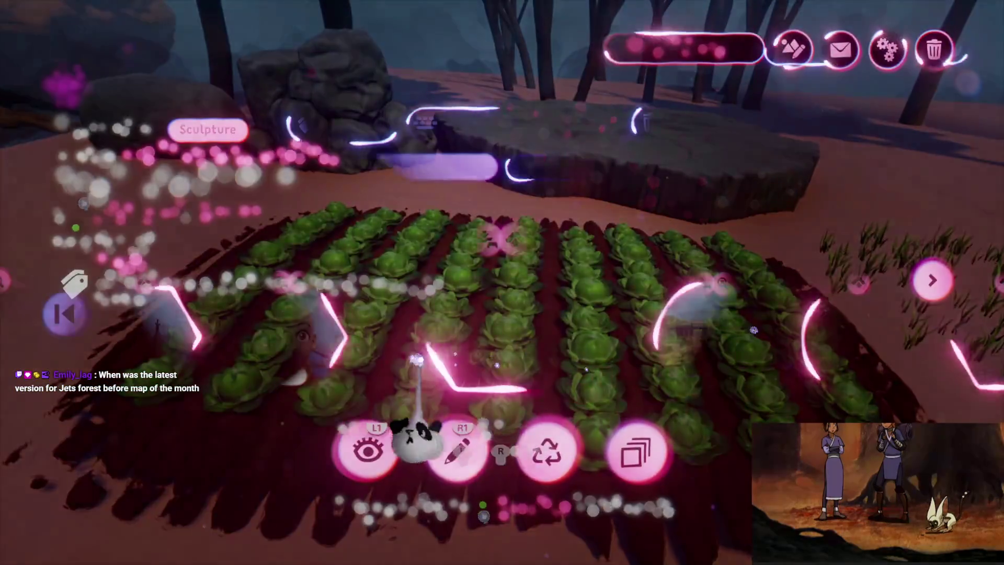
{"action": "left_click", "coordinate": [62, 313]}
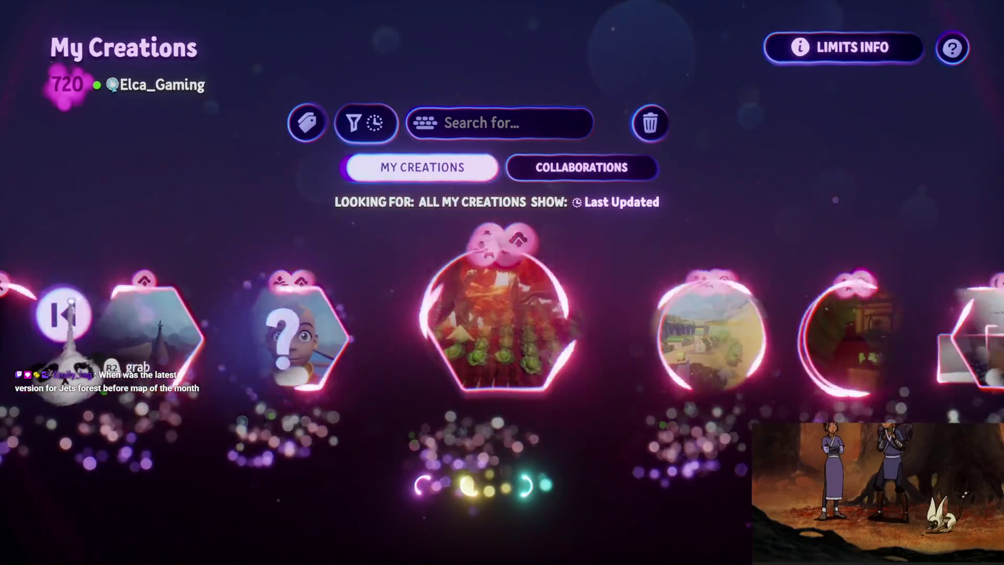
Step: Open the Treetop Hideout's saved versions and edit an older online version
{"action": "left_click", "coordinate": [408, 345]}
{"action": "left_click", "coordinate": [661, 450]}
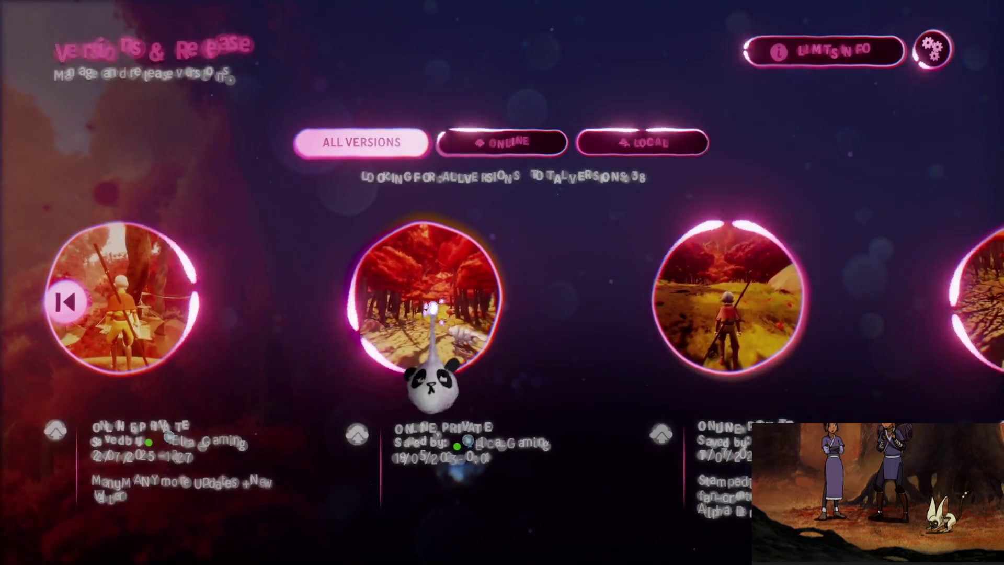
{"action": "left_click", "coordinate": [439, 361]}
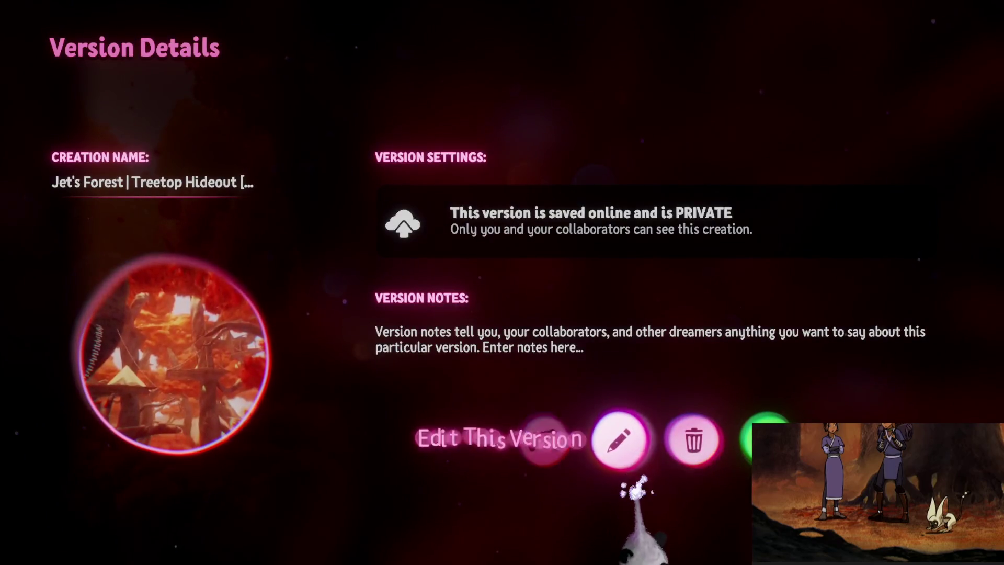
{"action": "left_click", "coordinate": [622, 442]}
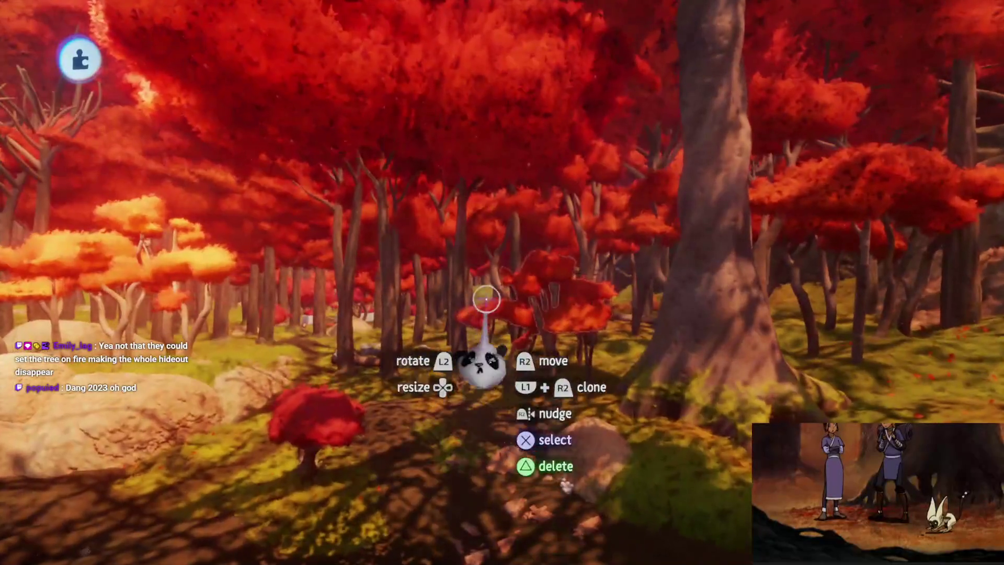
Step: Exit the older version and edit the latest Quick Save of the Treetop Hideout
{"action": "key", "text": "Escape"}
{"action": "left_click", "coordinate": [675, 403]}
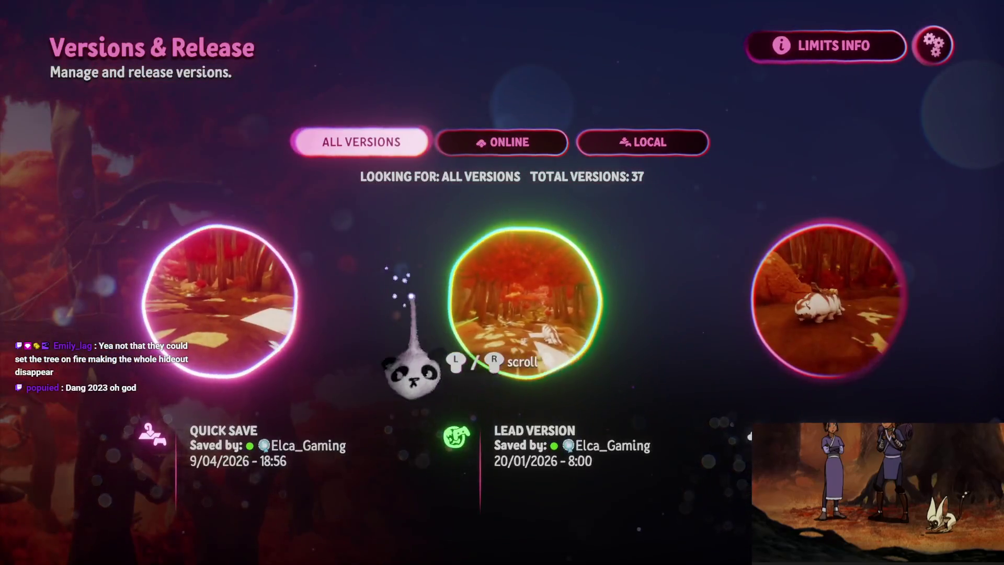
{"action": "left_click", "coordinate": [199, 324]}
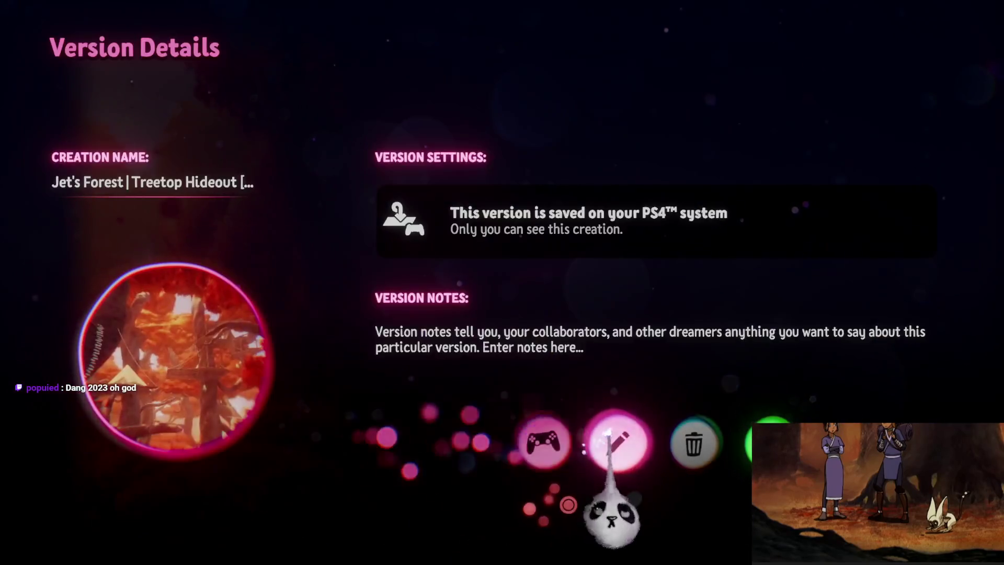
{"action": "left_click", "coordinate": [608, 434]}
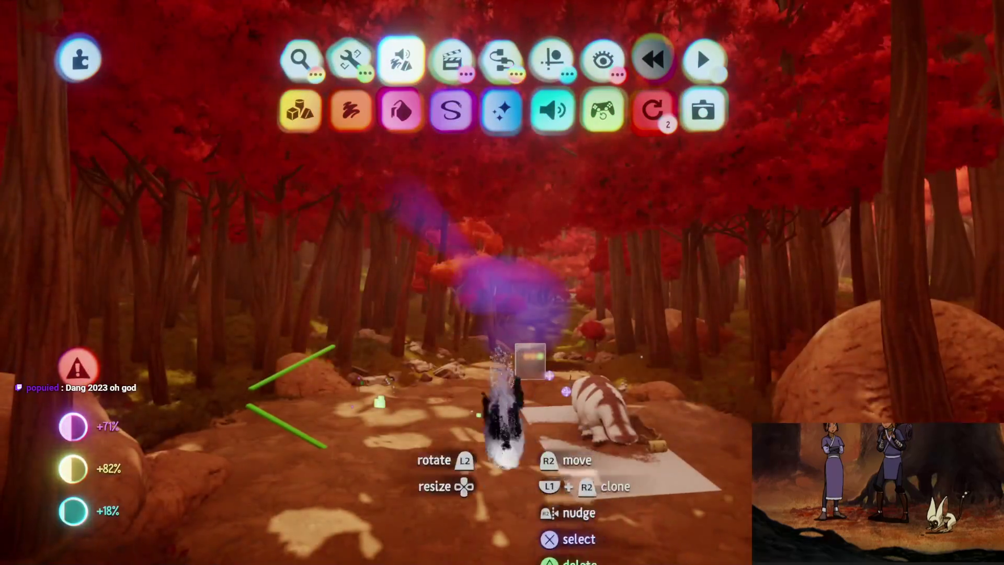
{"action": "key", "text": "Escape"}
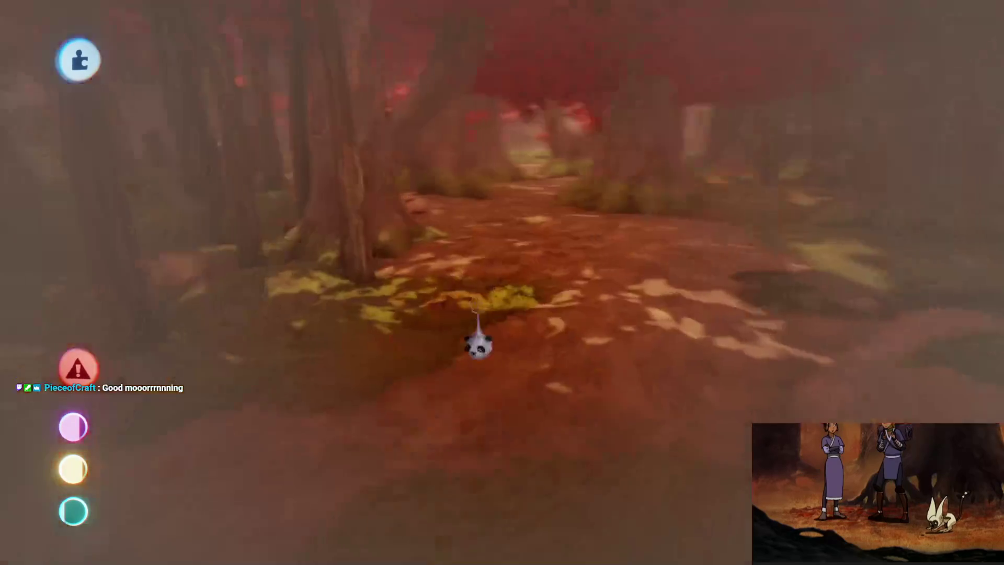
Step: Bring up the pause menu from the forest editing view
{"action": "key", "text": "Escape"}
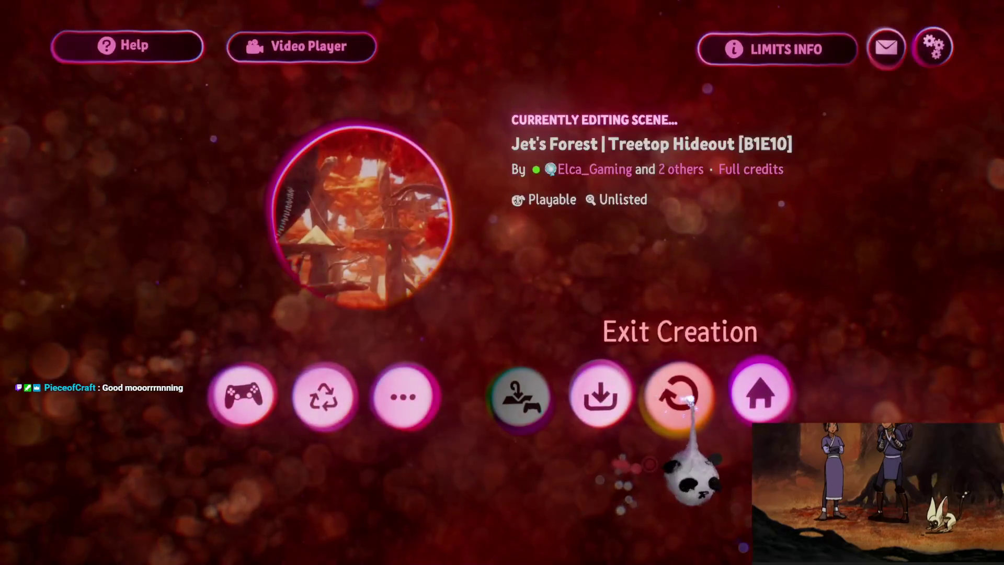
Step: Exit the hideout, search My Creations for 'Jet' and edit Jet's Forest Assets
{"action": "left_click", "coordinate": [683, 403]}
{"action": "key", "text": "Escape"}
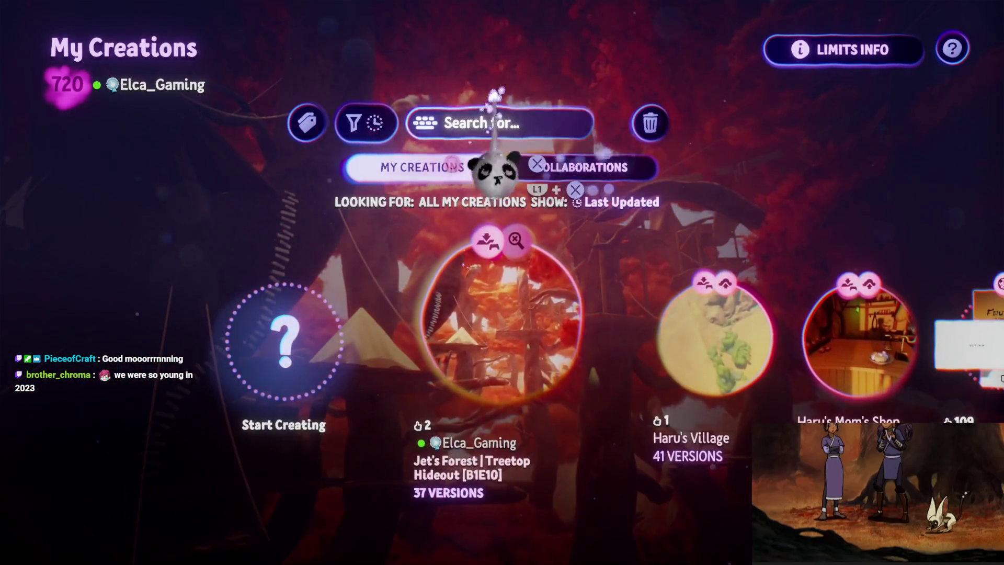
{"action": "left_click", "coordinate": [496, 124]}
{"action": "type", "text": "J"}
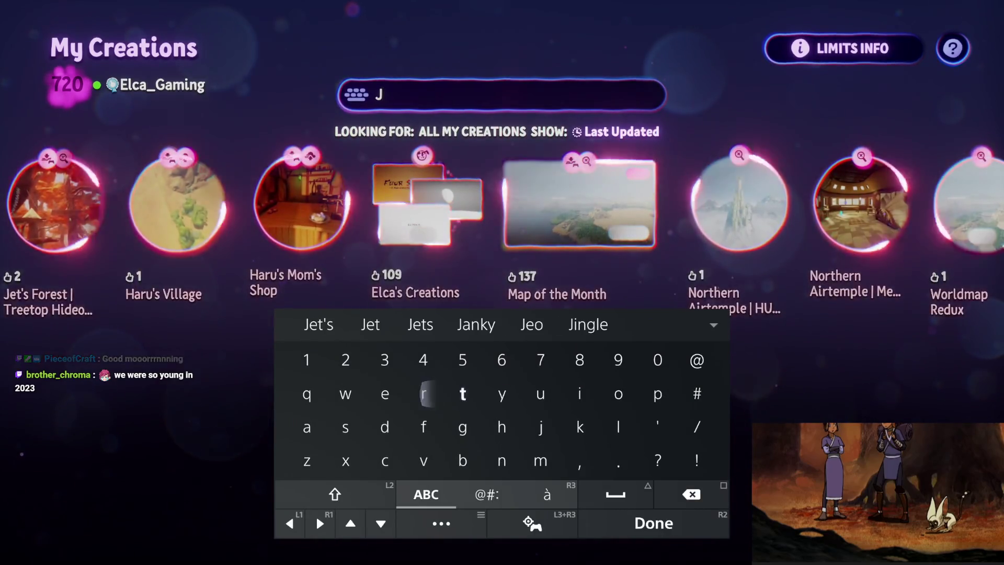
{"action": "type", "text": "et"}
{"action": "key", "text": "Return"}
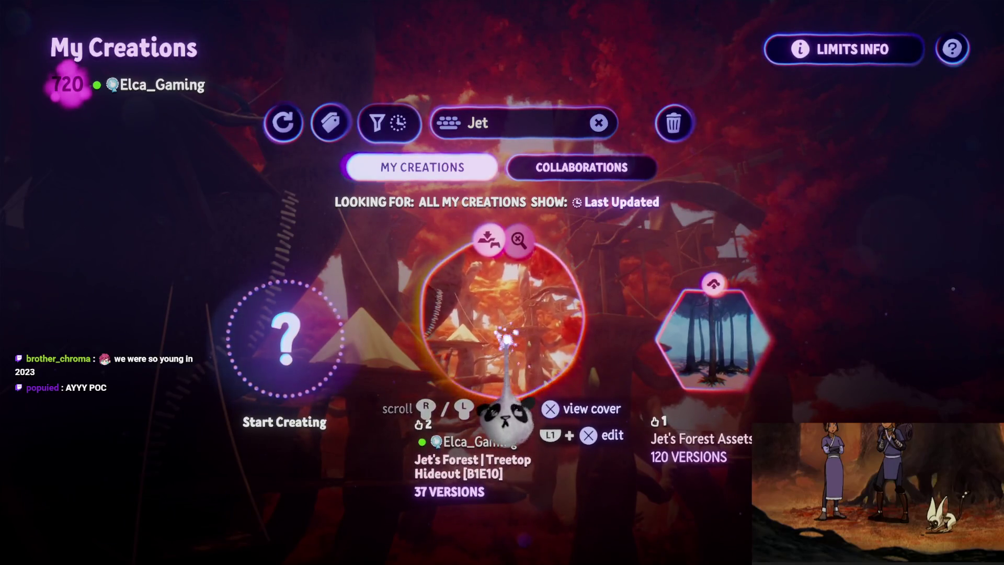
{"action": "key", "text": "Right"}
{"action": "key", "text": "Return"}
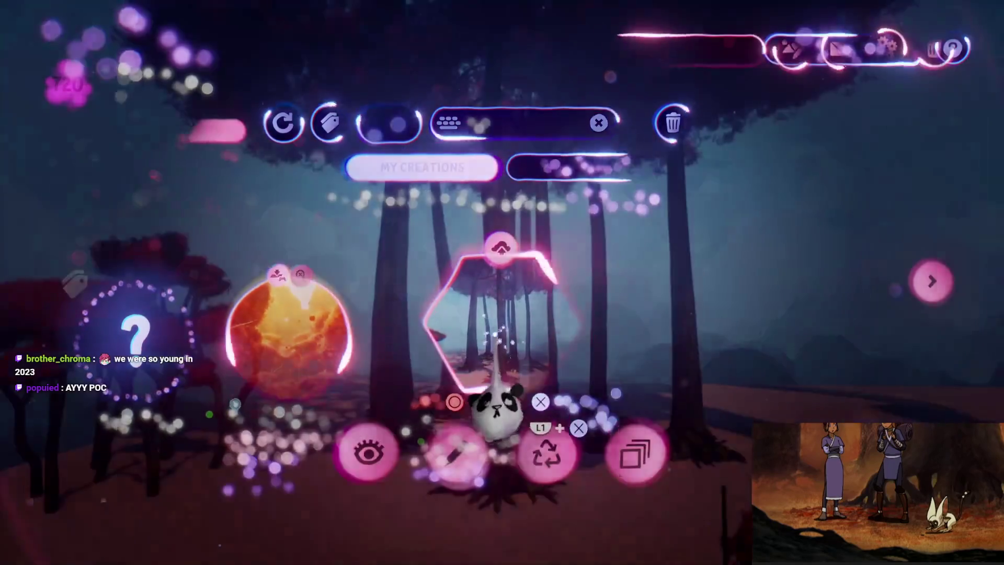
{"action": "left_click", "coordinate": [457, 453]}
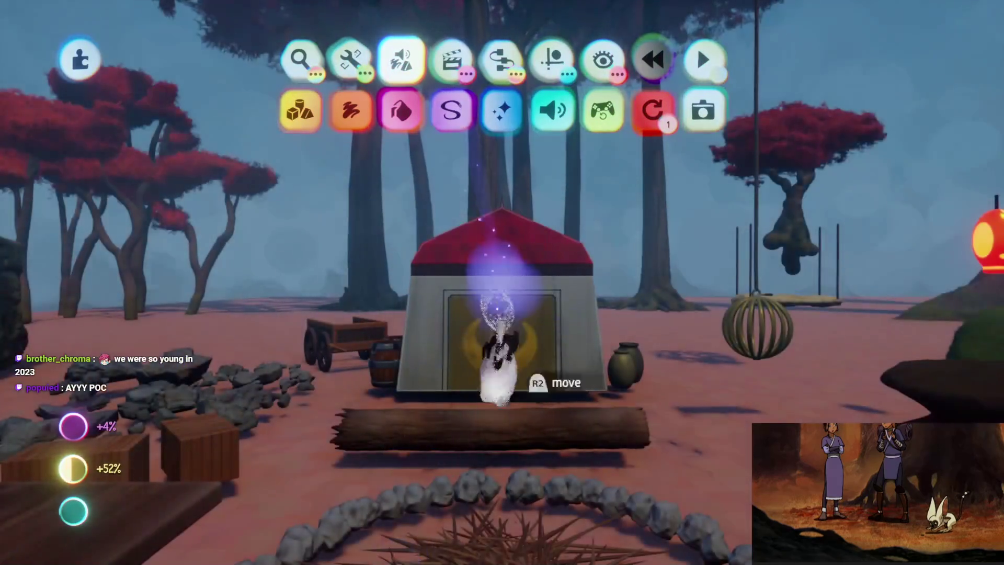
Step: Swing the camera to the red-roofed hut and look down at the two brown slabs
{"action": "key", "text": "Right"}
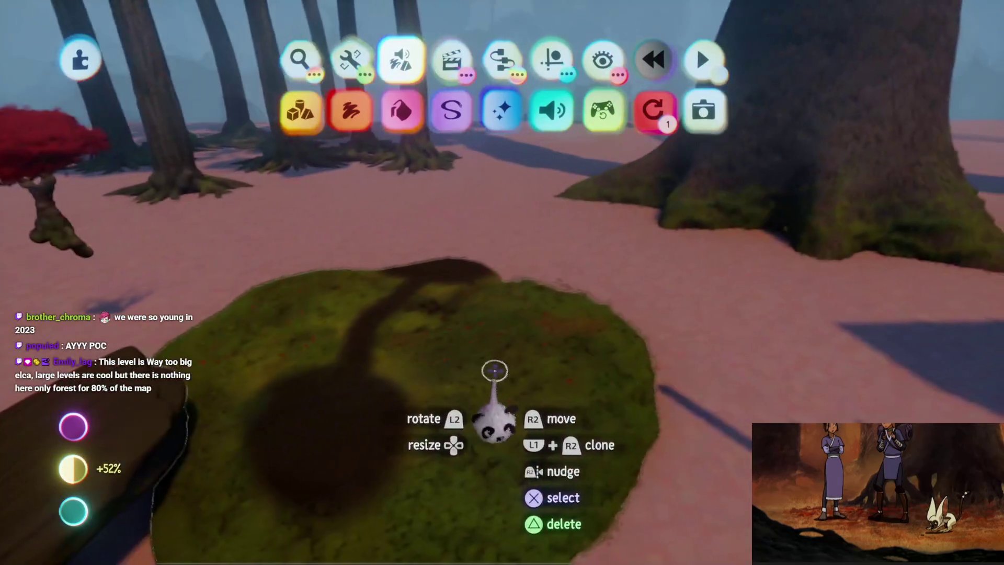
{"action": "key", "text": "Right"}
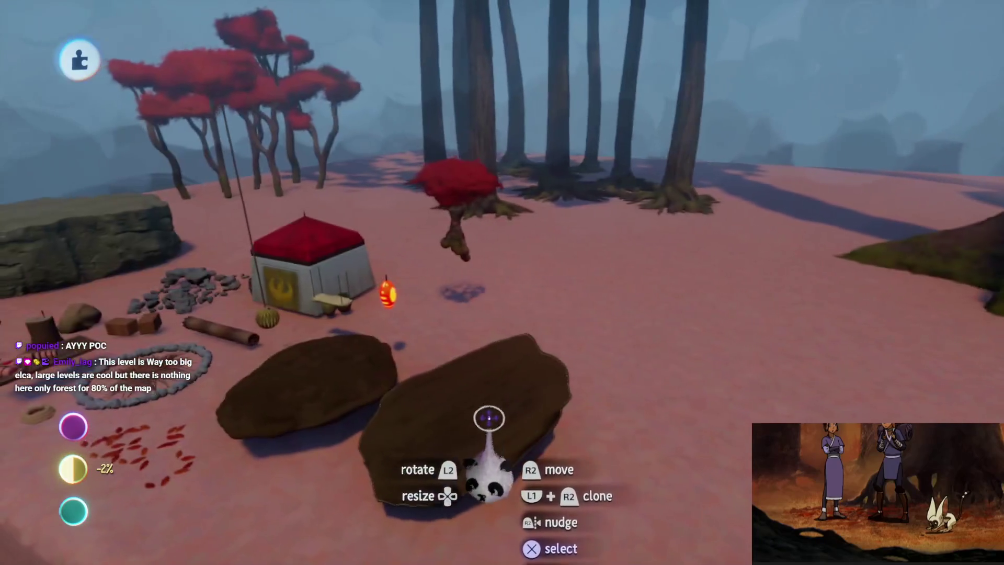
{"action": "key", "text": "Up"}
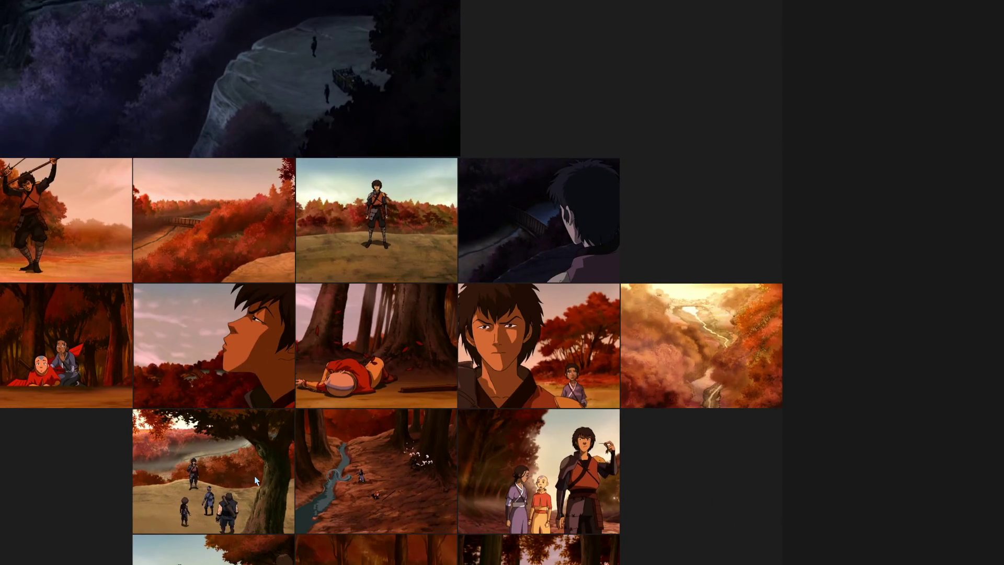
Step: Zoom in on the Jet and Katara reference still and pan around it
{"action": "scroll", "coordinate": [256, 480], "scroll_direction": "up", "scroll_amount": 3}
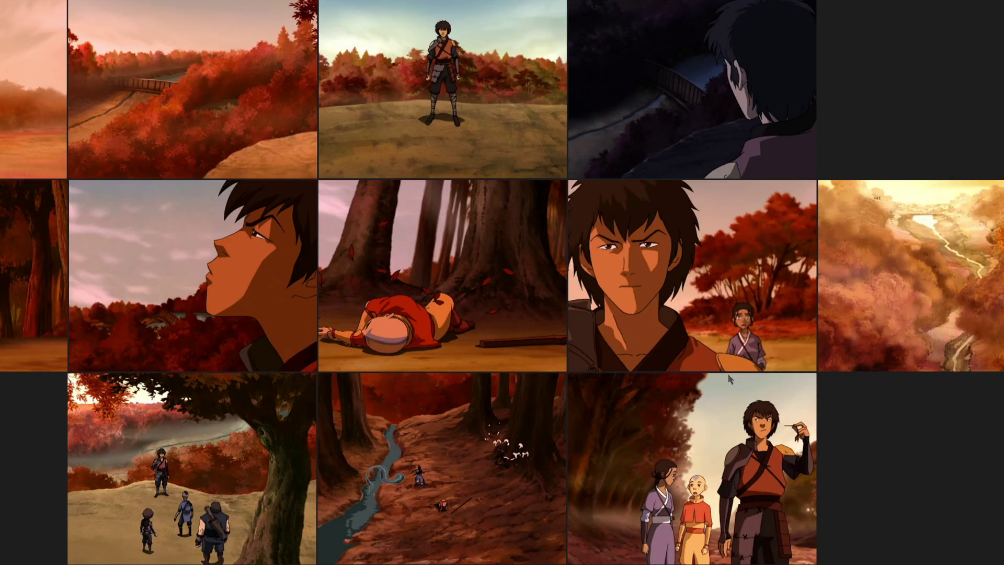
{"action": "scroll", "coordinate": [755, 323], "scroll_direction": "up", "scroll_amount": 5}
{"action": "mouse_move", "coordinate": [821, 360]}
{"action": "left_mouse_down"}
{"action": "mouse_move", "coordinate": [707, 470]}
{"action": "mouse_move", "coordinate": [748, 453]}
{"action": "left_mouse_up"}
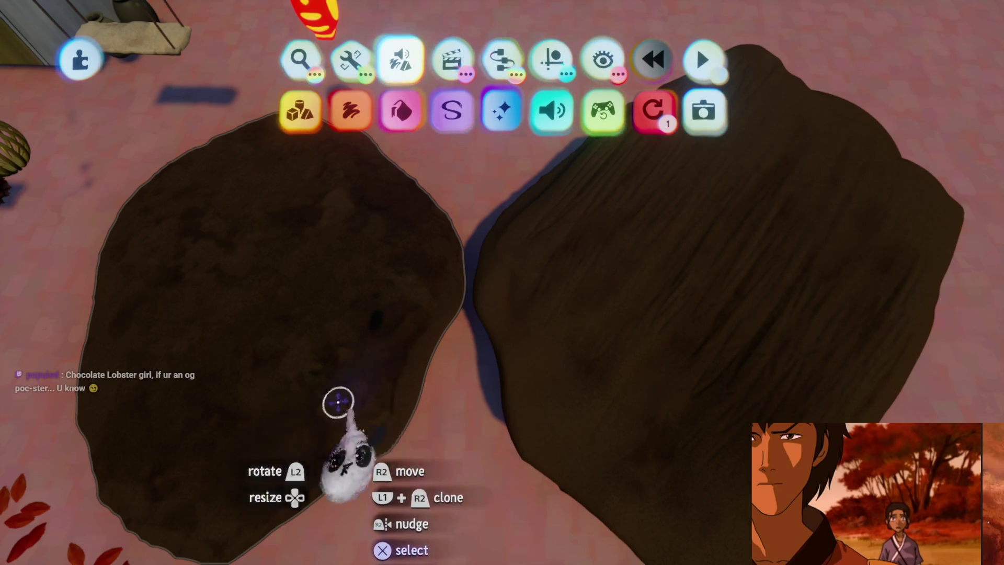
Step: Tint the first rock slab from dark brown toward sandy yellow
{"action": "scroll", "coordinate": [531, 390], "scroll_direction": "down", "scroll_amount": 5}
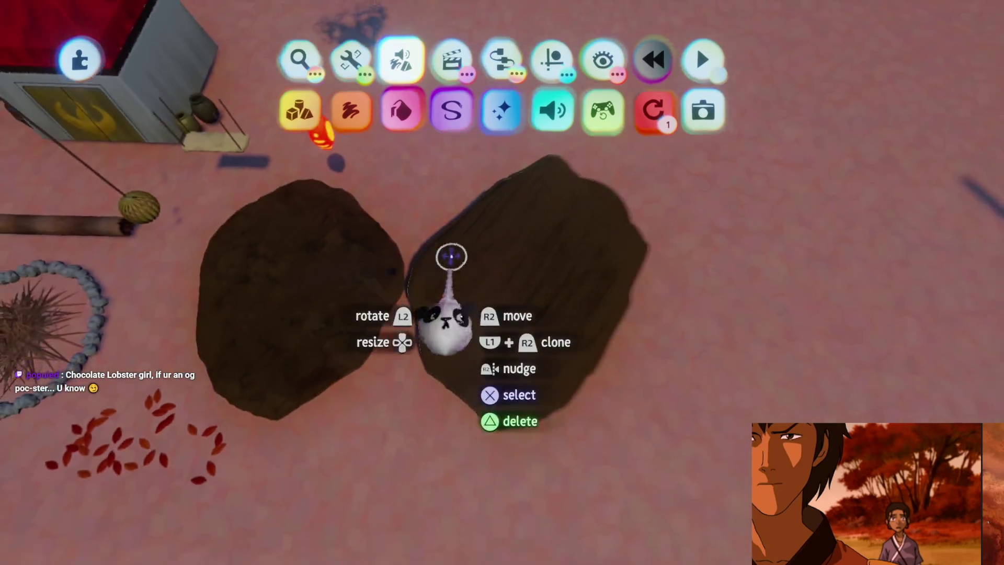
{"action": "mouse_move", "coordinate": [451, 256]}
{"action": "left_mouse_down"}
{"action": "mouse_move", "coordinate": [470, 399]}
{"action": "mouse_move", "coordinate": [459, 296]}
{"action": "mouse_move", "coordinate": [464, 336]}
{"action": "mouse_move", "coordinate": [500, 360]}
{"action": "mouse_move", "coordinate": [497, 340]}
{"action": "mouse_move", "coordinate": [475, 340]}
{"action": "mouse_move", "coordinate": [489, 331]}
{"action": "mouse_move", "coordinate": [495, 383]}
{"action": "mouse_move", "coordinate": [529, 427]}
{"action": "left_mouse_up"}
{"action": "left_click", "coordinate": [528, 427]}
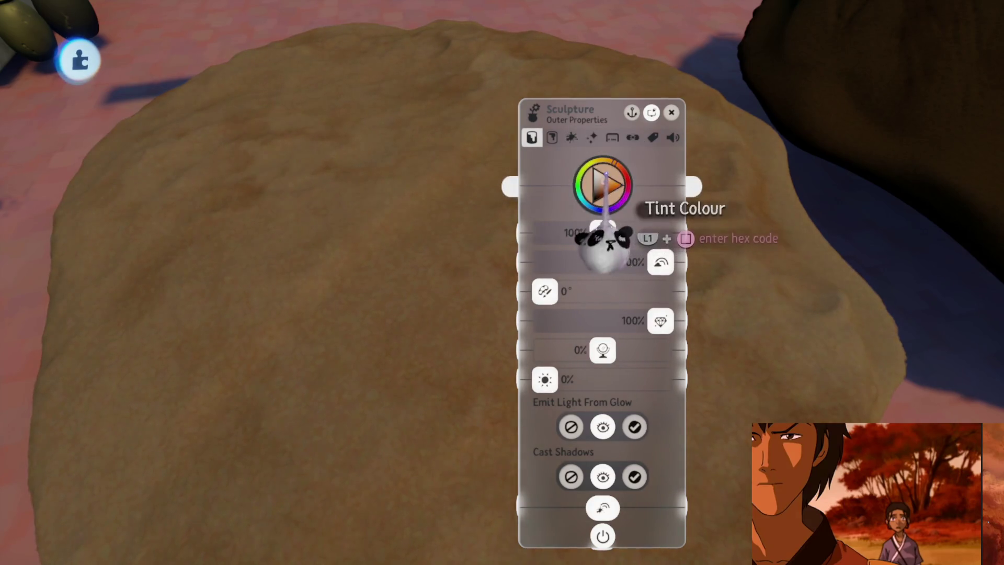
{"action": "left_click_drag", "start_coordinate": [616, 236], "coordinate": [597, 233]}
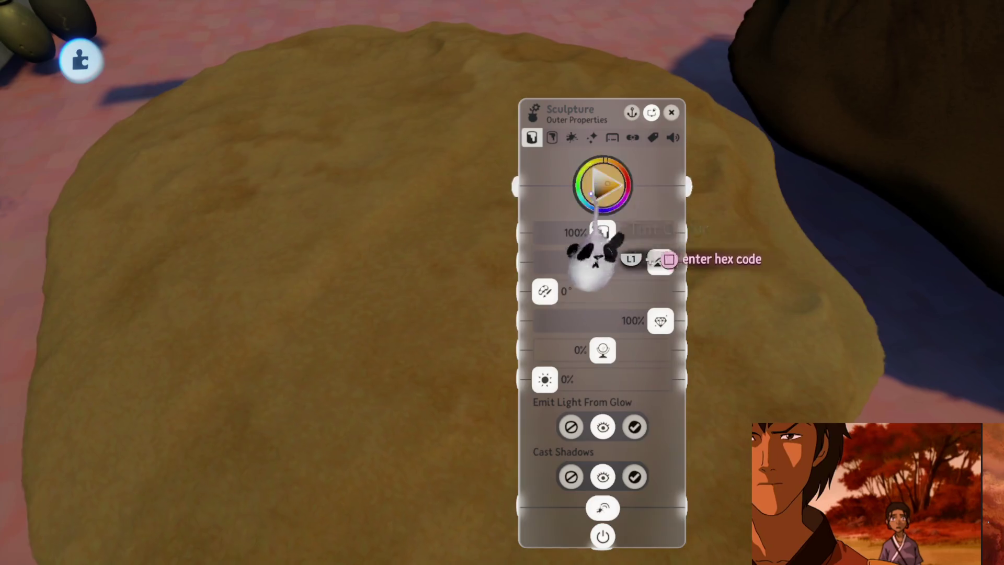
{"action": "left_click_drag", "start_coordinate": [596, 257], "coordinate": [358, 314]}
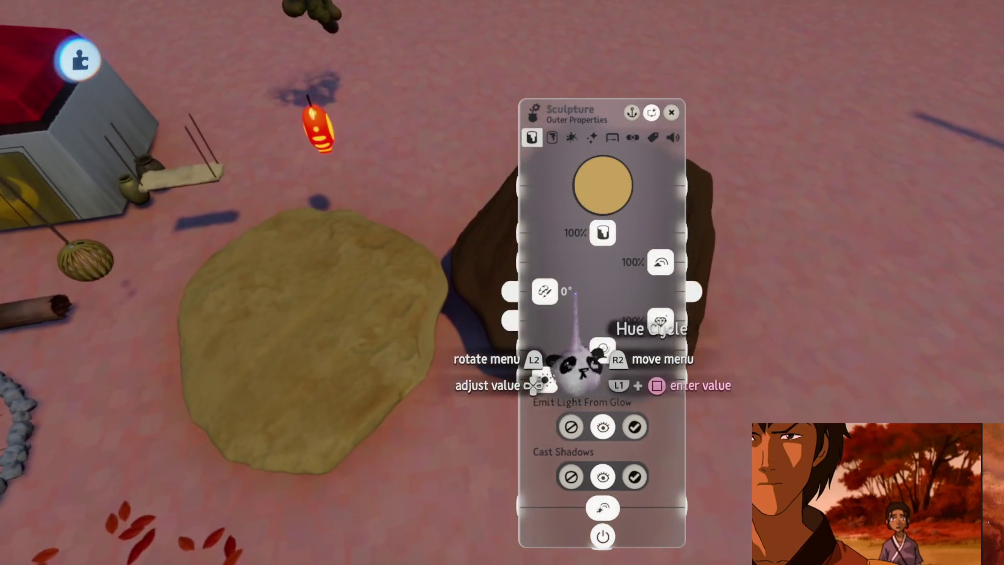
{"action": "key", "text": "Escape"}
Step: Select both slabs and give them the same sandy tint, then check them from the other side
{"action": "left_click", "coordinate": [549, 343]}
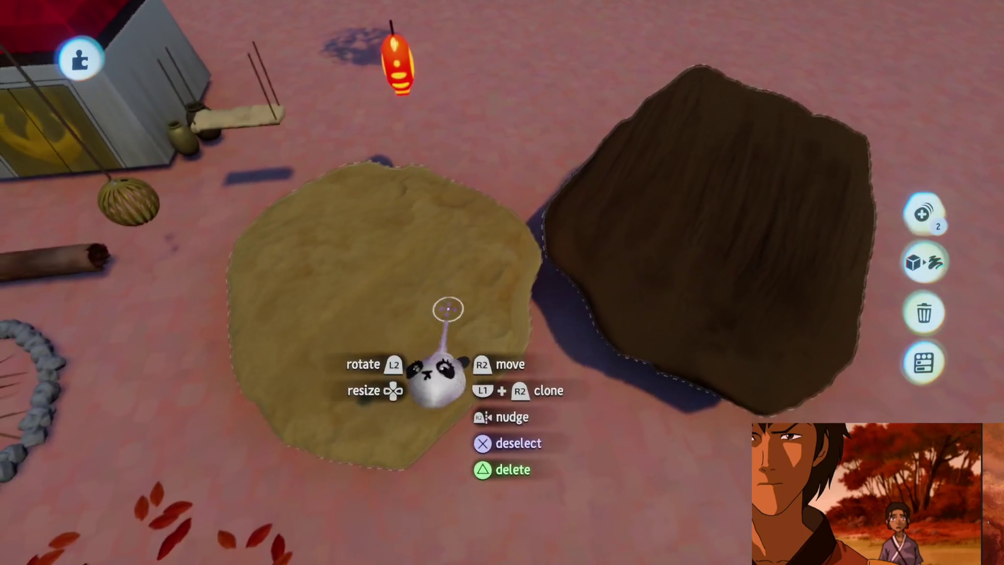
{"action": "key", "text": "s"}
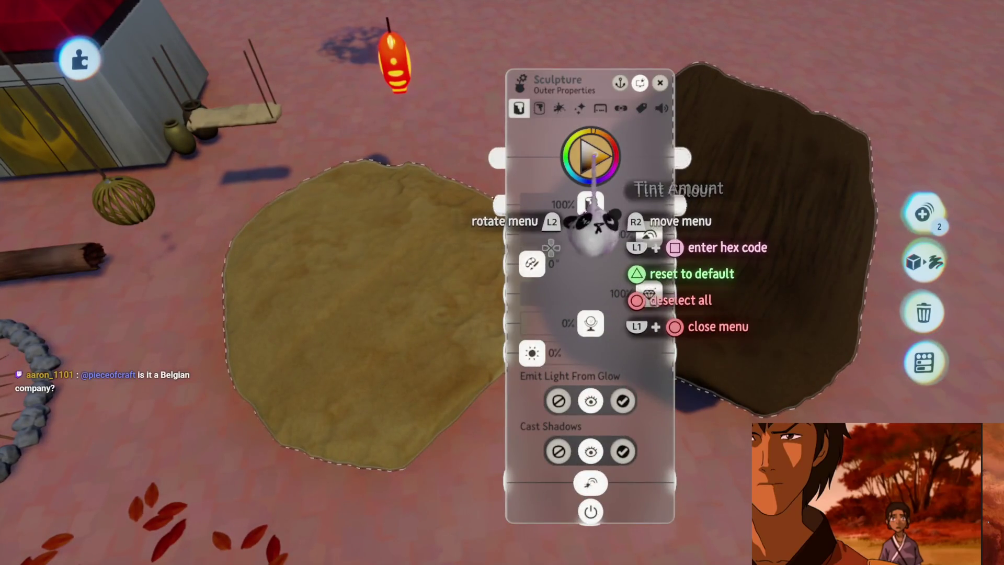
{"action": "key", "text": "Escape"}
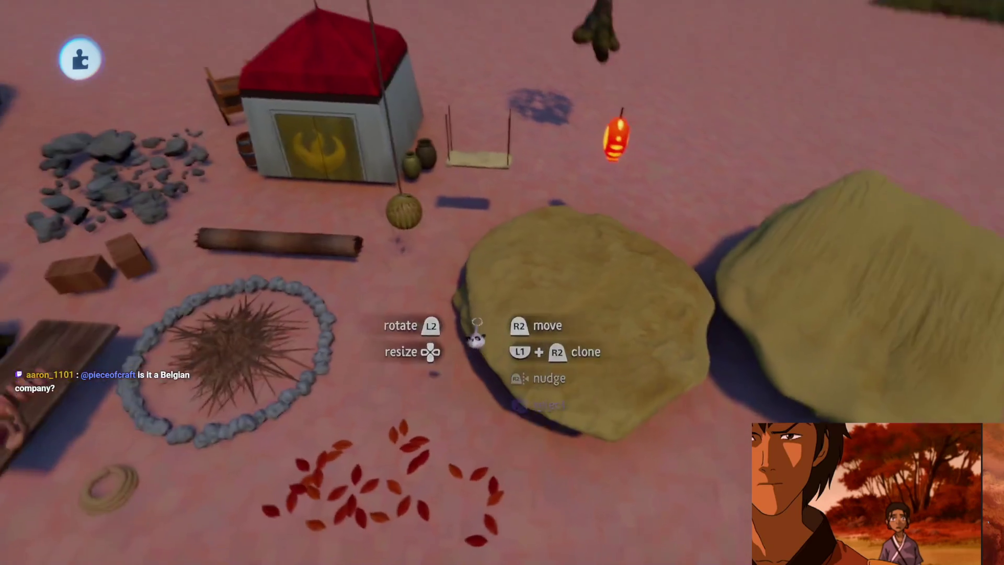
{"action": "mouse_move", "coordinate": [476, 334]}
{"action": "left_mouse_down"}
{"action": "mouse_move", "coordinate": [370, 327]}
{"action": "mouse_move", "coordinate": [478, 325]}
{"action": "mouse_move", "coordinate": [501, 358]}
{"action": "mouse_move", "coordinate": [501, 300]}
{"action": "mouse_move", "coordinate": [506, 381]}
{"action": "mouse_move", "coordinate": [365, 242]}
{"action": "mouse_move", "coordinate": [522, 302]}
{"action": "left_mouse_up"}
{"action": "key", "text": "Escape"}
Step: Save a new online version of the assets scene and look across the forest
{"action": "left_click", "coordinate": [629, 390]}
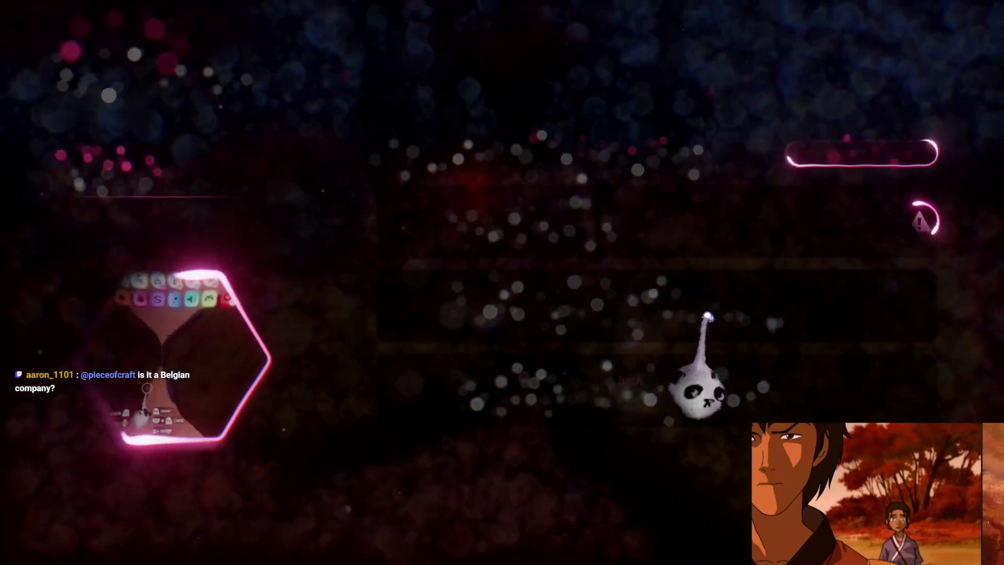
{"action": "left_click", "coordinate": [909, 65]}
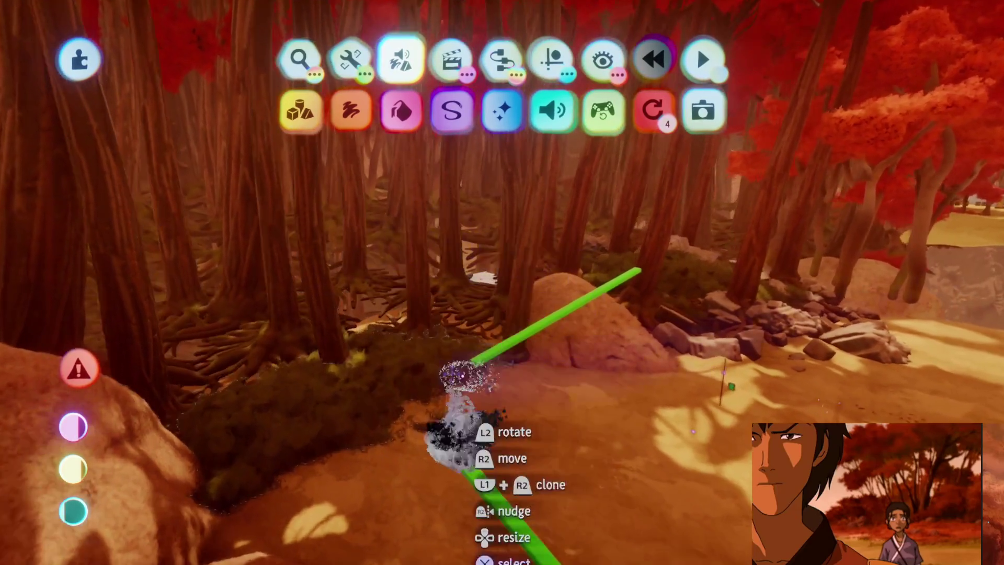
{"action": "mouse_move", "coordinate": [470, 370]}
{"action": "left_mouse_down"}
{"action": "mouse_move", "coordinate": [357, 276]}
{"action": "mouse_move", "coordinate": [375, 346]}
{"action": "left_mouse_up"}
{"action": "mouse_move", "coordinate": [435, 313]}
{"action": "left_mouse_down"}
{"action": "mouse_move", "coordinate": [450, 337]}
{"action": "mouse_move", "coordinate": [484, 354]}
{"action": "mouse_move", "coordinate": [499, 295]}
{"action": "mouse_move", "coordinate": [486, 324]}
{"action": "mouse_move", "coordinate": [482, 271]}
{"action": "mouse_move", "coordinate": [551, 455]}
{"action": "mouse_move", "coordinate": [478, 324]}
{"action": "mouse_move", "coordinate": [493, 336]}
{"action": "mouse_move", "coordinate": [427, 172]}
{"action": "mouse_move", "coordinate": [459, 386]}
{"action": "mouse_move", "coordinate": [459, 318]}
{"action": "mouse_move", "coordinate": [448, 291]}
{"action": "mouse_move", "coordinate": [448, 327]}
{"action": "mouse_move", "coordinate": [461, 298]}
{"action": "mouse_move", "coordinate": [458, 313]}
{"action": "left_mouse_up"}
Step: Reposition the dirt mound, then fly along the red forest path toward the red-roofed huts
{"action": "mouse_move", "coordinate": [493, 265]}
{"action": "left_mouse_down"}
{"action": "mouse_move", "coordinate": [441, 134]}
{"action": "mouse_move", "coordinate": [404, 131]}
{"action": "mouse_move", "coordinate": [423, 99]}
{"action": "mouse_move", "coordinate": [448, 314]}
{"action": "mouse_move", "coordinate": [448, 291]}
{"action": "mouse_move", "coordinate": [333, 239]}
{"action": "left_mouse_up"}
{"action": "mouse_move", "coordinate": [516, 291]}
{"action": "left_mouse_down"}
{"action": "mouse_move", "coordinate": [429, 336]}
{"action": "mouse_move", "coordinate": [484, 298]}
{"action": "mouse_move", "coordinate": [482, 343]}
{"action": "mouse_move", "coordinate": [475, 265]}
{"action": "mouse_move", "coordinate": [460, 245]}
{"action": "left_mouse_up"}
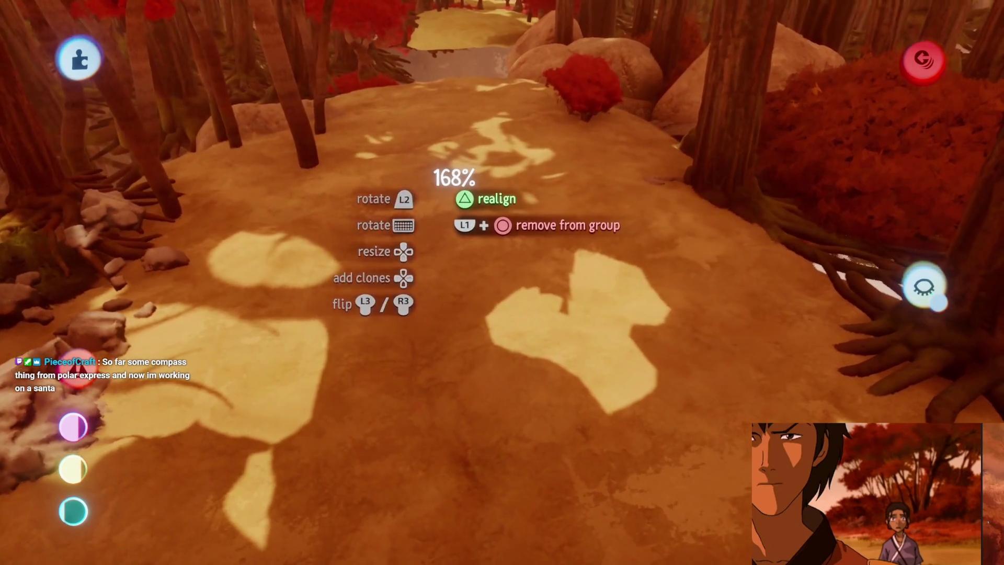
{"action": "left_click_drag", "start_coordinate": [434, 238], "coordinate": [434, 224]}
{"action": "mouse_move", "coordinate": [454, 181]}
{"action": "left_mouse_down"}
{"action": "mouse_move", "coordinate": [399, 182]}
{"action": "mouse_move", "coordinate": [365, 258]}
{"action": "mouse_move", "coordinate": [512, 287]}
{"action": "mouse_move", "coordinate": [484, 325]}
{"action": "mouse_move", "coordinate": [497, 217]}
{"action": "mouse_move", "coordinate": [458, 220]}
{"action": "mouse_move", "coordinate": [455, 230]}
{"action": "mouse_move", "coordinate": [475, 318]}
{"action": "mouse_move", "coordinate": [464, 281]}
{"action": "mouse_move", "coordinate": [484, 260]}
{"action": "mouse_move", "coordinate": [489, 284]}
{"action": "mouse_move", "coordinate": [470, 257]}
{"action": "left_mouse_up"}
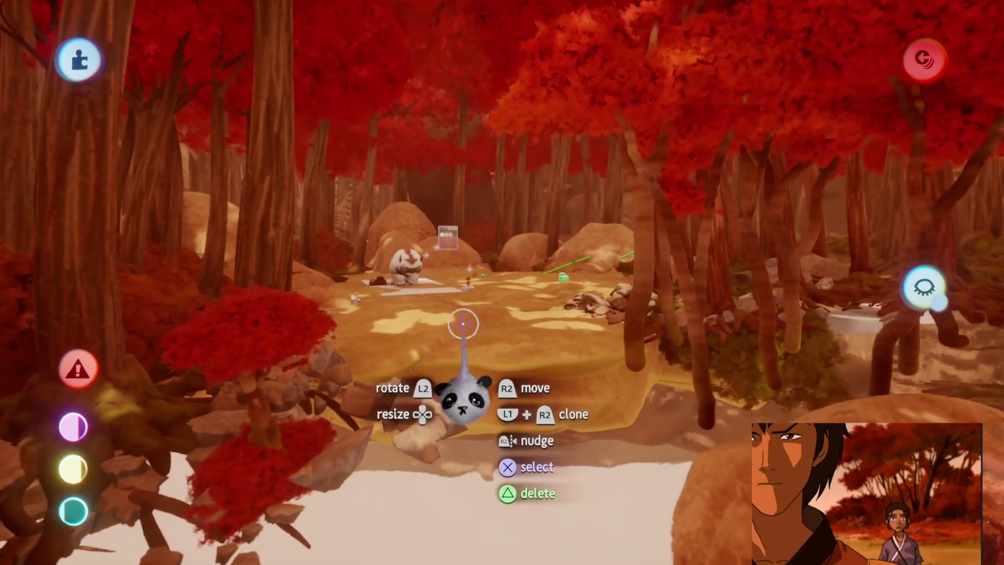
{"action": "mouse_move", "coordinate": [458, 320]}
{"action": "left_mouse_down"}
{"action": "mouse_move", "coordinate": [493, 347]}
{"action": "mouse_move", "coordinate": [476, 313]}
{"action": "mouse_move", "coordinate": [482, 327]}
{"action": "mouse_move", "coordinate": [469, 342]}
{"action": "mouse_move", "coordinate": [444, 313]}
{"action": "mouse_move", "coordinate": [454, 345]}
{"action": "mouse_move", "coordinate": [466, 340]}
{"action": "mouse_move", "coordinate": [472, 353]}
{"action": "mouse_move", "coordinate": [471, 342]}
{"action": "left_mouse_up"}
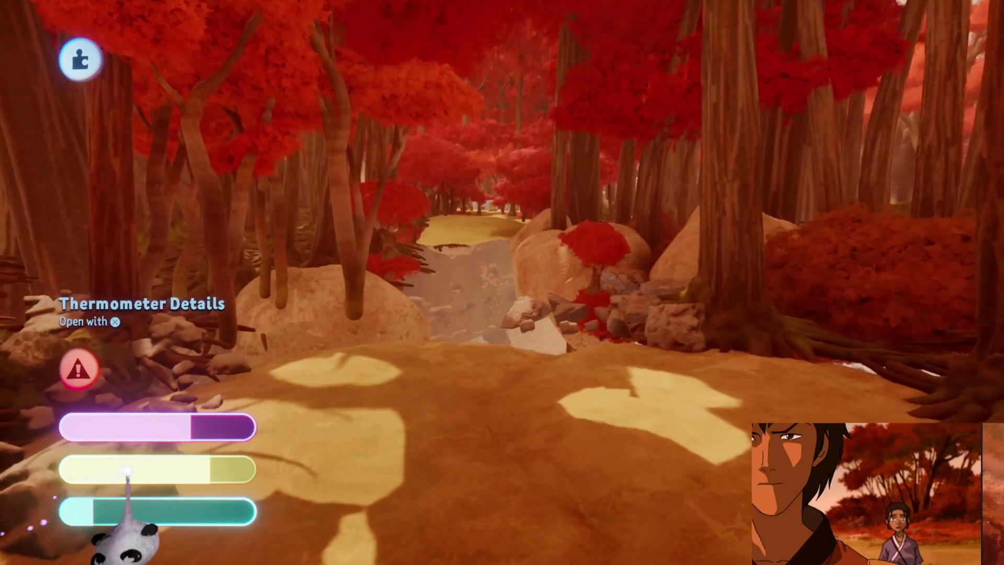
{"action": "mouse_move", "coordinate": [493, 404]}
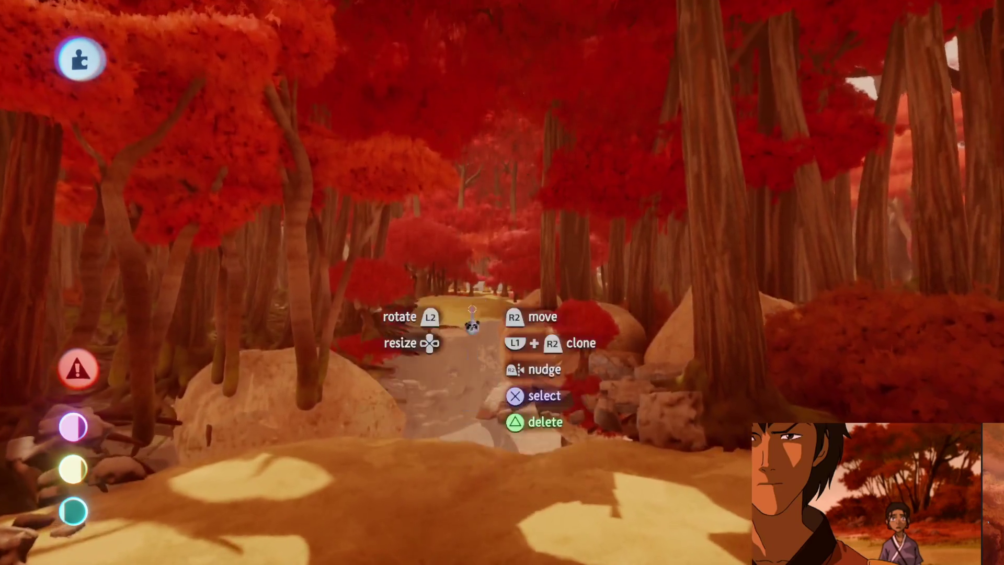
{"action": "mouse_move", "coordinate": [472, 310]}
{"action": "left_mouse_down"}
{"action": "mouse_move", "coordinate": [471, 291]}
{"action": "mouse_move", "coordinate": [471, 325]}
{"action": "mouse_move", "coordinate": [475, 232]}
{"action": "mouse_move", "coordinate": [453, 300]}
{"action": "mouse_move", "coordinate": [432, 268]}
{"action": "mouse_move", "coordinate": [427, 346]}
{"action": "mouse_move", "coordinate": [408, 261]}
{"action": "left_mouse_up"}
Step: Reopen Jet's Forest Assets for editing and fly close to the large rock slab
{"action": "key", "text": "Escape"}
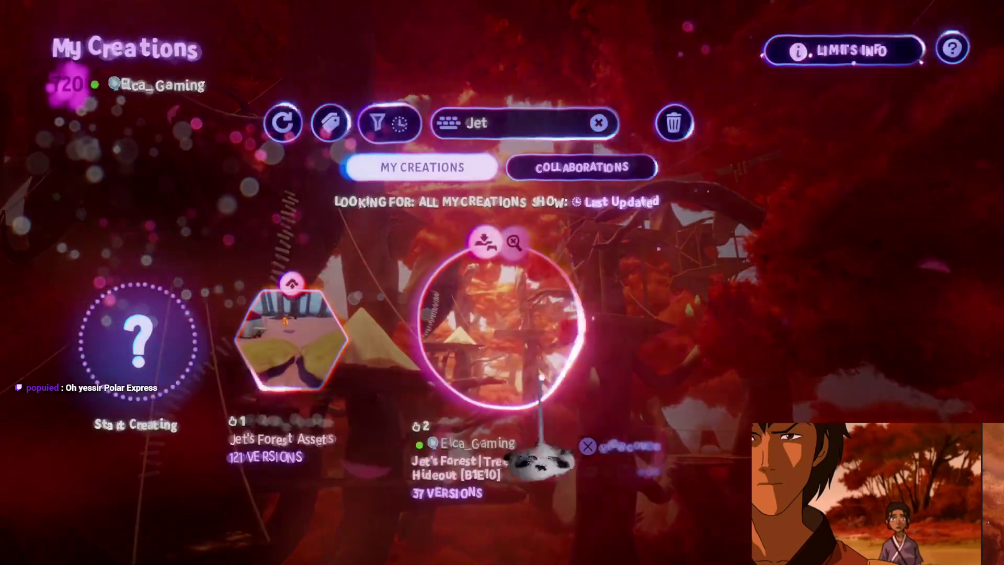
{"action": "left_click", "coordinate": [271, 330]}
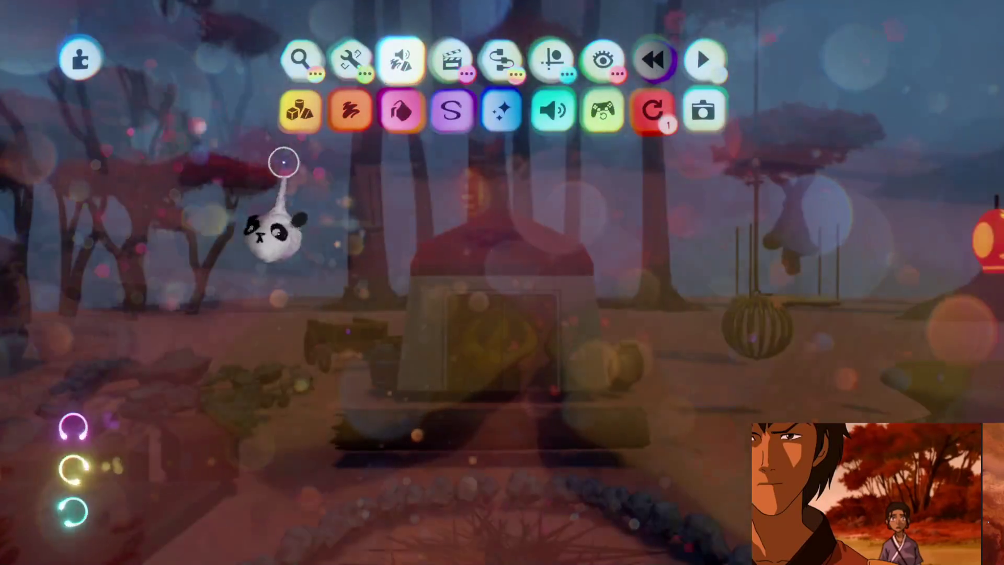
{"action": "mouse_move", "coordinate": [502, 408]}
{"action": "left_mouse_down"}
{"action": "mouse_move", "coordinate": [504, 298]}
{"action": "mouse_move", "coordinate": [477, 351]}
{"action": "mouse_move", "coordinate": [506, 365]}
{"action": "left_mouse_up"}
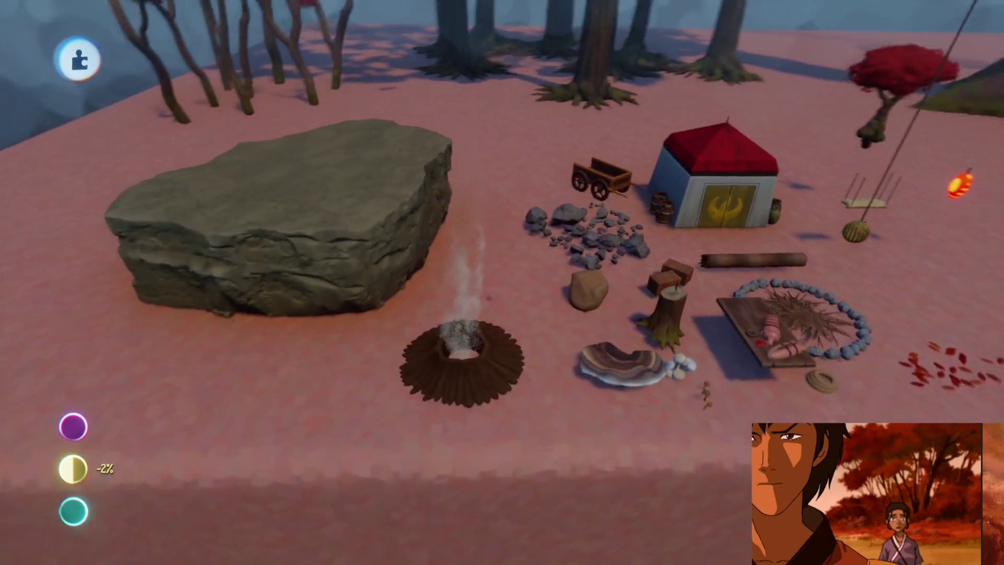
{"action": "mouse_move", "coordinate": [488, 297]}
{"action": "left_mouse_down"}
{"action": "mouse_move", "coordinate": [482, 361]}
{"action": "mouse_move", "coordinate": [448, 235]}
{"action": "mouse_move", "coordinate": [460, 296]}
{"action": "mouse_move", "coordinate": [394, 224]}
{"action": "mouse_move", "coordinate": [471, 280]}
{"action": "mouse_move", "coordinate": [494, 406]}
{"action": "mouse_move", "coordinate": [518, 319]}
{"action": "mouse_move", "coordinate": [403, 251]}
{"action": "left_mouse_up"}
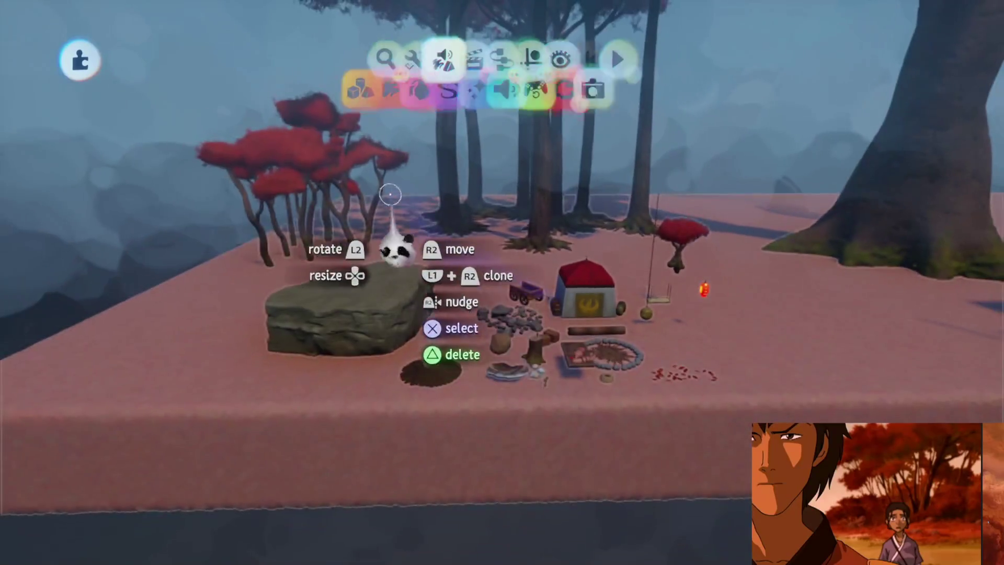
{"action": "left_click", "coordinate": [300, 59]}
Step: Stamp Haru's Village Assets from My Creations into the scene beside the pink plateau
{"action": "scroll", "coordinate": [465, 361], "scroll_direction": "down", "scroll_amount": 3}
{"action": "scroll", "coordinate": [467, 366], "scroll_direction": "right", "scroll_amount": 4}
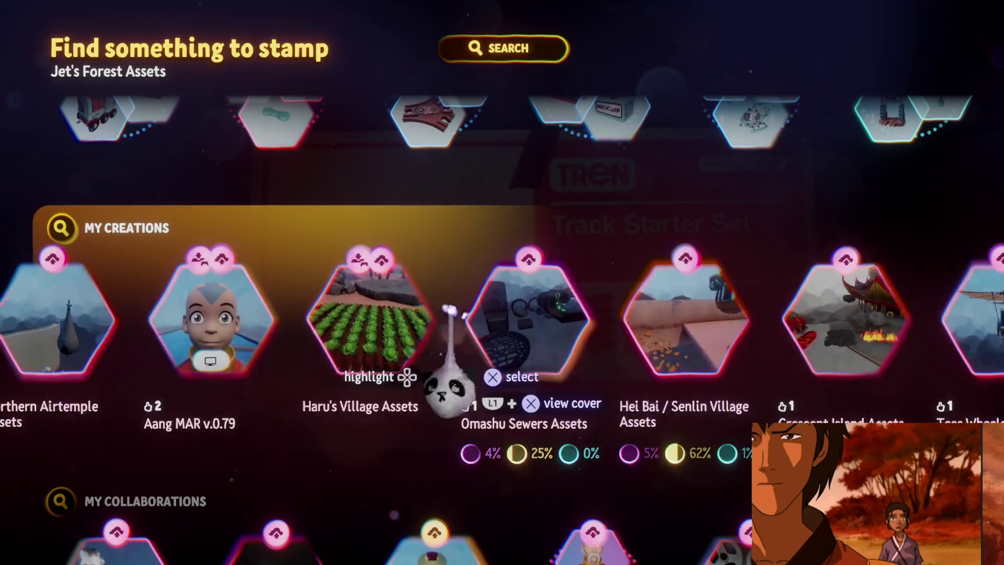
{"action": "left_click", "coordinate": [444, 377]}
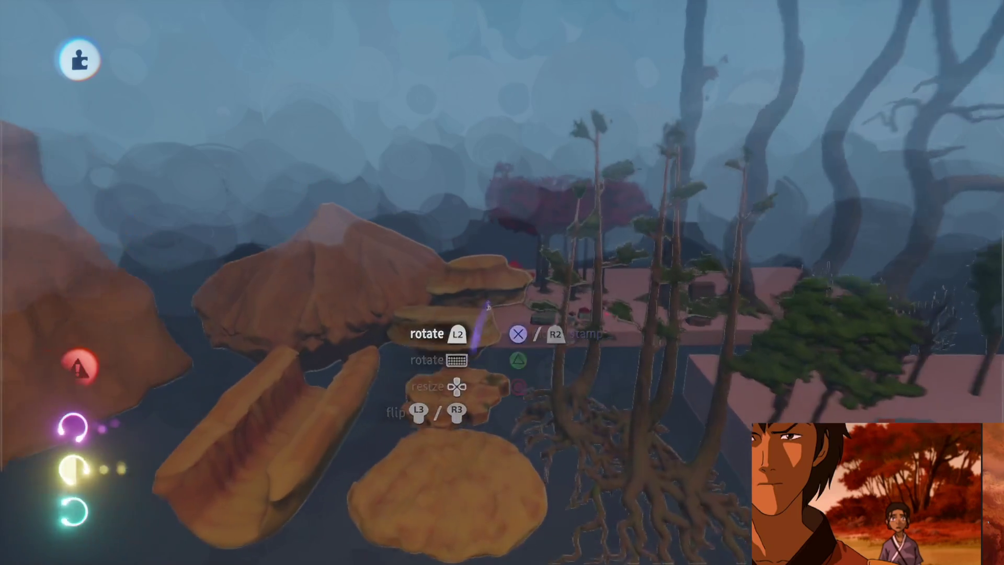
{"action": "left_click", "coordinate": [489, 306]}
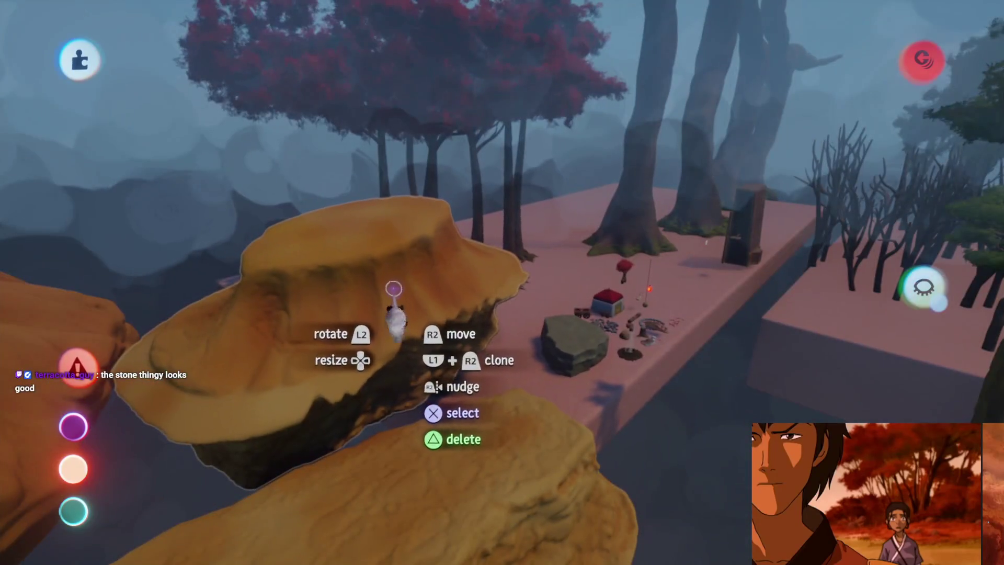
{"action": "left_click", "coordinate": [394, 288]}
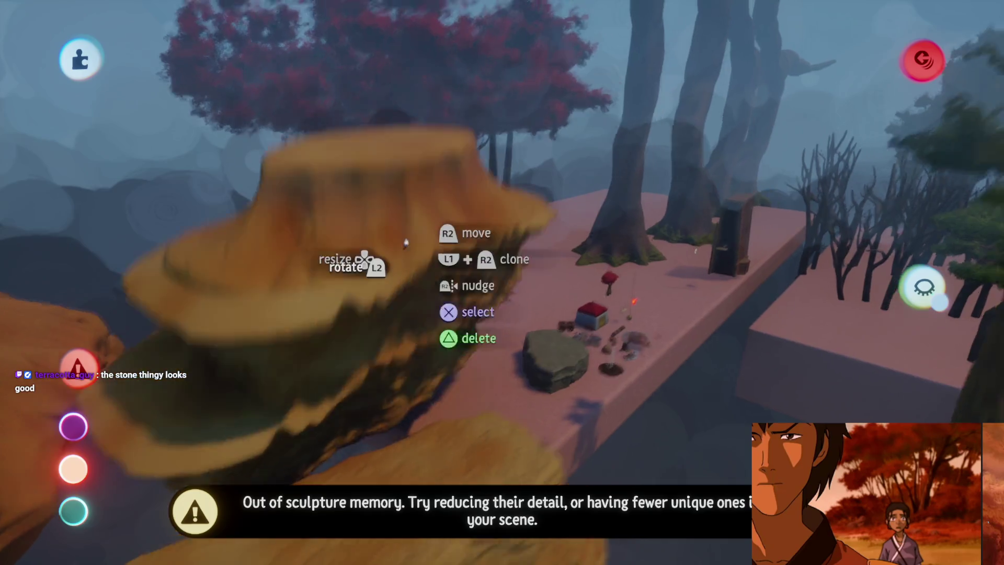
Step: Reposition the stamped rock pieces, then delete the dark tree trunks and the tall tree
{"action": "mouse_move", "coordinate": [358, 259]}
{"action": "left_mouse_down"}
{"action": "mouse_move", "coordinate": [423, 293]}
{"action": "mouse_move", "coordinate": [413, 324]}
{"action": "mouse_move", "coordinate": [445, 337]}
{"action": "mouse_move", "coordinate": [437, 324]}
{"action": "mouse_move", "coordinate": [448, 314]}
{"action": "mouse_move", "coordinate": [426, 331]}
{"action": "left_mouse_up"}
{"action": "mouse_move", "coordinate": [506, 363]}
{"action": "left_mouse_down"}
{"action": "mouse_move", "coordinate": [466, 336]}
{"action": "mouse_move", "coordinate": [513, 336]}
{"action": "mouse_move", "coordinate": [493, 381]}
{"action": "mouse_move", "coordinate": [498, 403]}
{"action": "mouse_move", "coordinate": [487, 317]}
{"action": "mouse_move", "coordinate": [459, 392]}
{"action": "mouse_move", "coordinate": [482, 386]}
{"action": "mouse_move", "coordinate": [471, 403]}
{"action": "mouse_move", "coordinate": [453, 382]}
{"action": "mouse_move", "coordinate": [440, 389]}
{"action": "mouse_move", "coordinate": [484, 329]}
{"action": "mouse_move", "coordinate": [471, 366]}
{"action": "mouse_move", "coordinate": [534, 424]}
{"action": "mouse_move", "coordinate": [334, 429]}
{"action": "mouse_move", "coordinate": [340, 408]}
{"action": "mouse_move", "coordinate": [401, 398]}
{"action": "left_mouse_up"}
{"action": "key", "text": "Delete"}
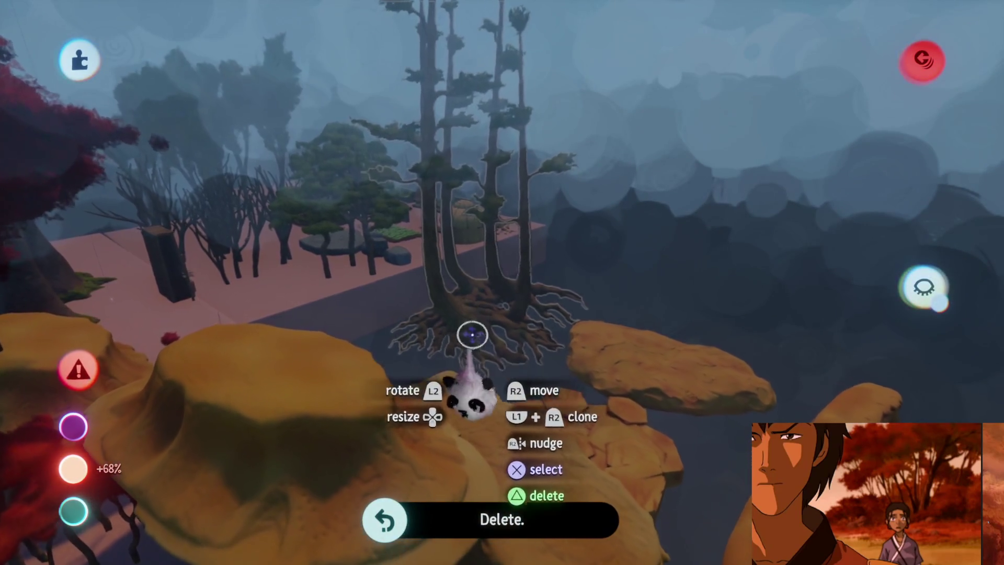
{"action": "key", "text": "Delete"}
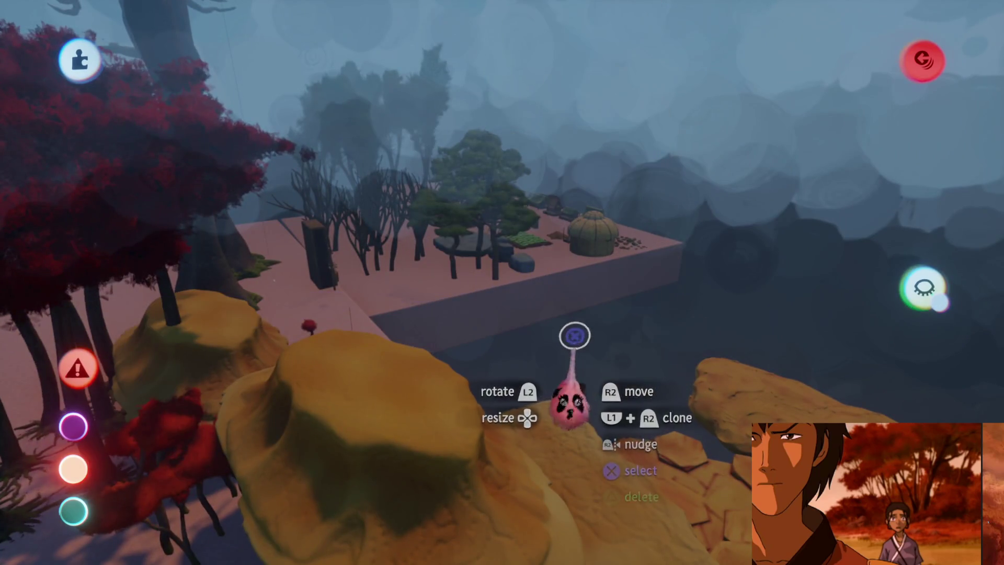
{"action": "key", "text": "ctrl+z"}
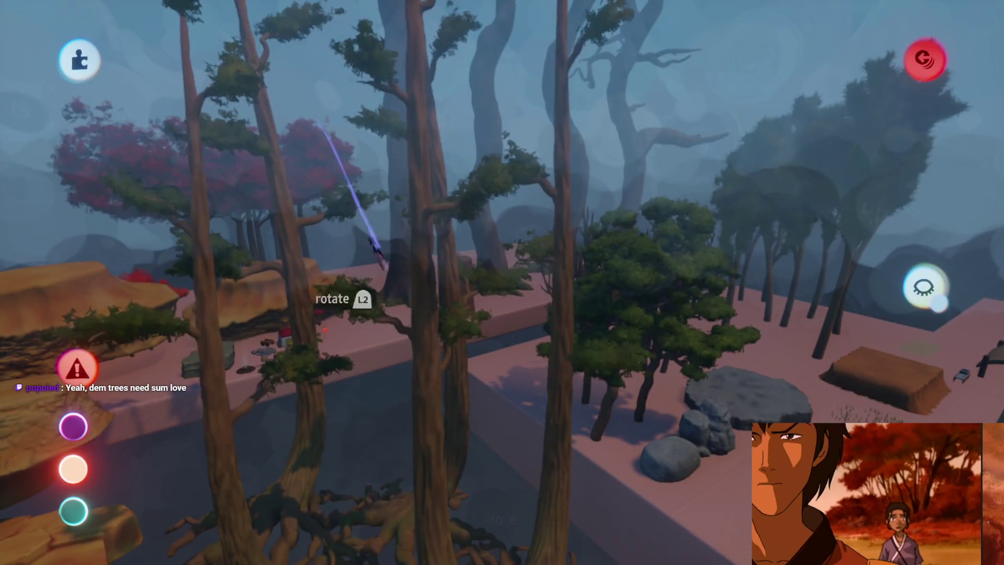
{"action": "mouse_move", "coordinate": [470, 162]}
{"action": "left_mouse_down"}
{"action": "mouse_move", "coordinate": [426, 404]}
{"action": "mouse_move", "coordinate": [435, 339]}
{"action": "left_mouse_up"}
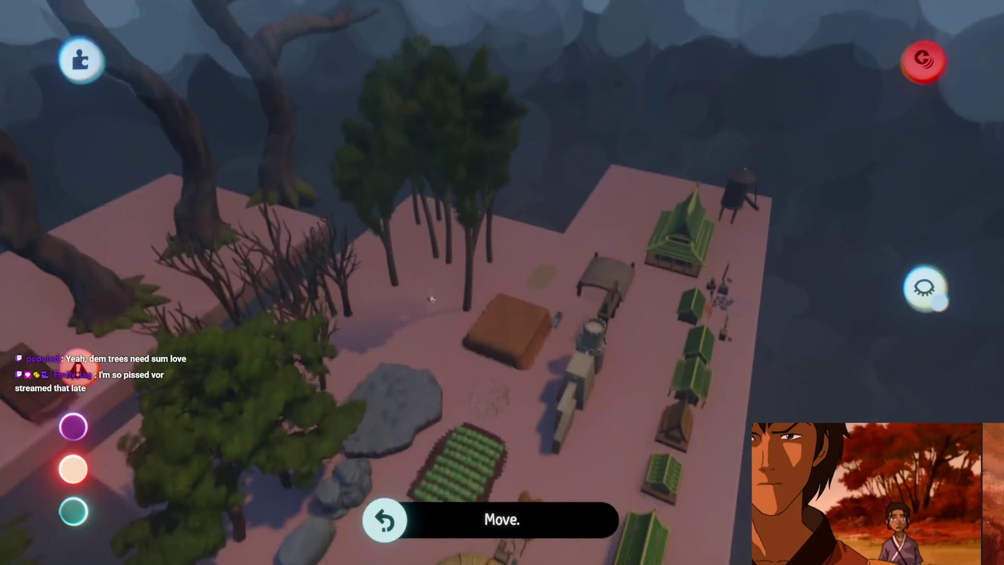
{"action": "left_click_drag", "start_coordinate": [430, 299], "coordinate": [427, 298]}
{"action": "mouse_move", "coordinate": [407, 334]}
{"action": "left_mouse_down"}
{"action": "mouse_move", "coordinate": [403, 291]}
{"action": "mouse_move", "coordinate": [395, 307]}
{"action": "mouse_move", "coordinate": [455, 440]}
{"action": "mouse_move", "coordinate": [370, 228]}
{"action": "mouse_move", "coordinate": [426, 303]}
{"action": "mouse_move", "coordinate": [435, 267]}
{"action": "left_mouse_up"}
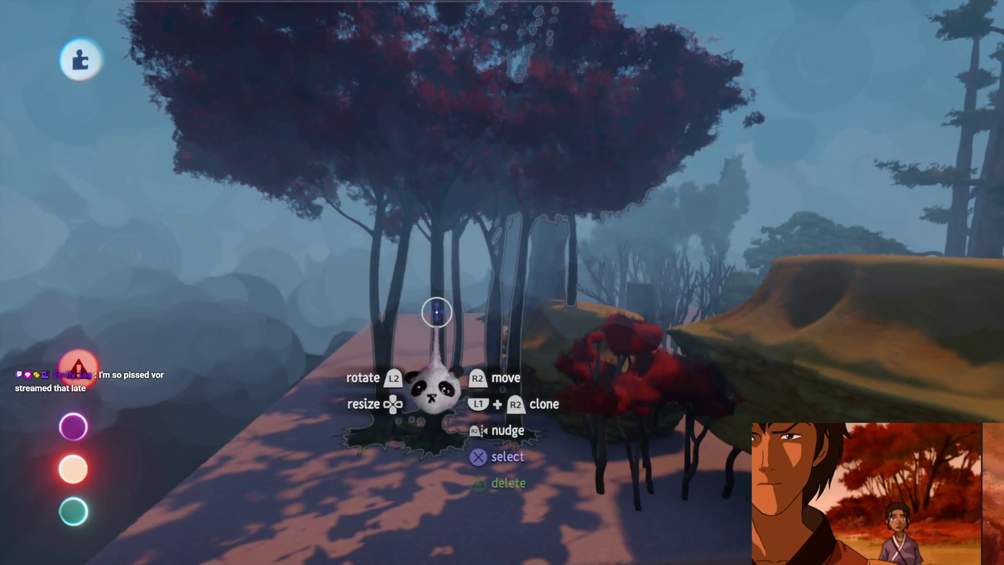
Step: Delete the large red-canopy tree and set the tall rooted tree cluster in a new spot
{"action": "mouse_move", "coordinate": [429, 314]}
{"action": "left_mouse_down"}
{"action": "mouse_move", "coordinate": [446, 352]}
{"action": "mouse_move", "coordinate": [442, 370]}
{"action": "mouse_move", "coordinate": [414, 280]}
{"action": "mouse_move", "coordinate": [420, 305]}
{"action": "left_mouse_up"}
{"action": "key", "text": "Delete"}
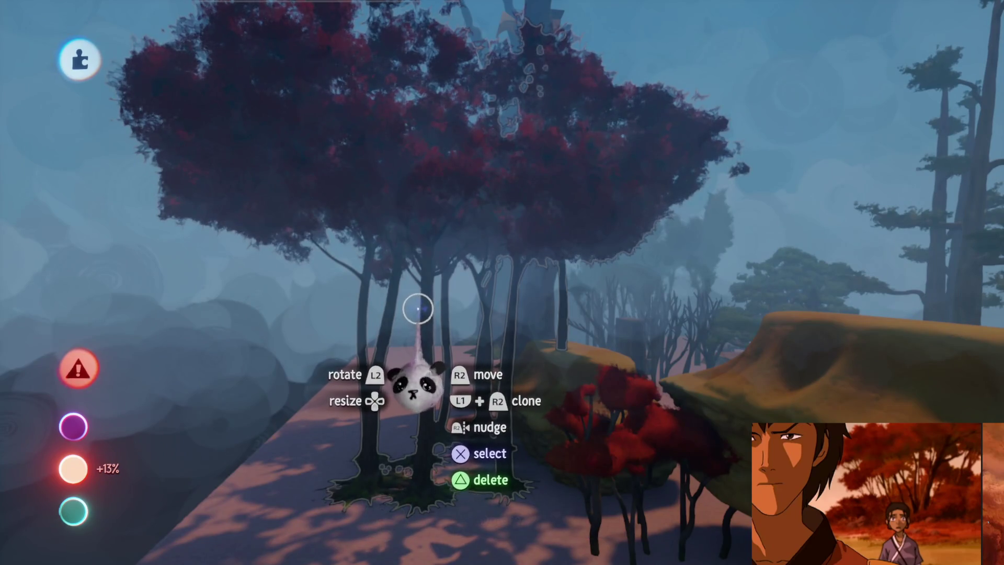
{"action": "key", "text": "Delete"}
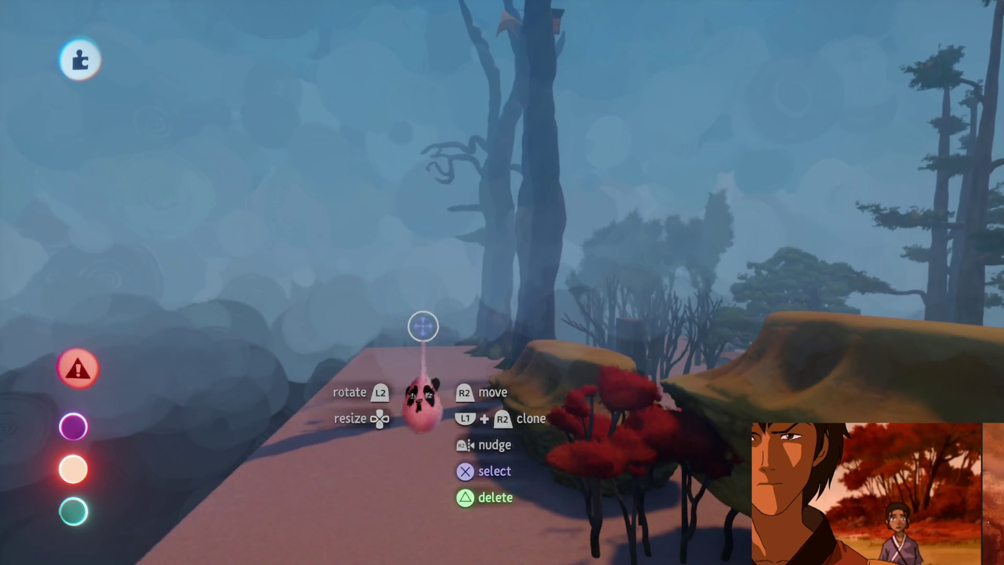
{"action": "mouse_move", "coordinate": [334, 168]}
{"action": "left_mouse_down"}
{"action": "mouse_move", "coordinate": [498, 337]}
{"action": "mouse_move", "coordinate": [482, 426]}
{"action": "mouse_move", "coordinate": [488, 385]}
{"action": "mouse_move", "coordinate": [517, 377]}
{"action": "mouse_move", "coordinate": [464, 381]}
{"action": "mouse_move", "coordinate": [460, 419]}
{"action": "mouse_move", "coordinate": [441, 388]}
{"action": "left_mouse_up"}
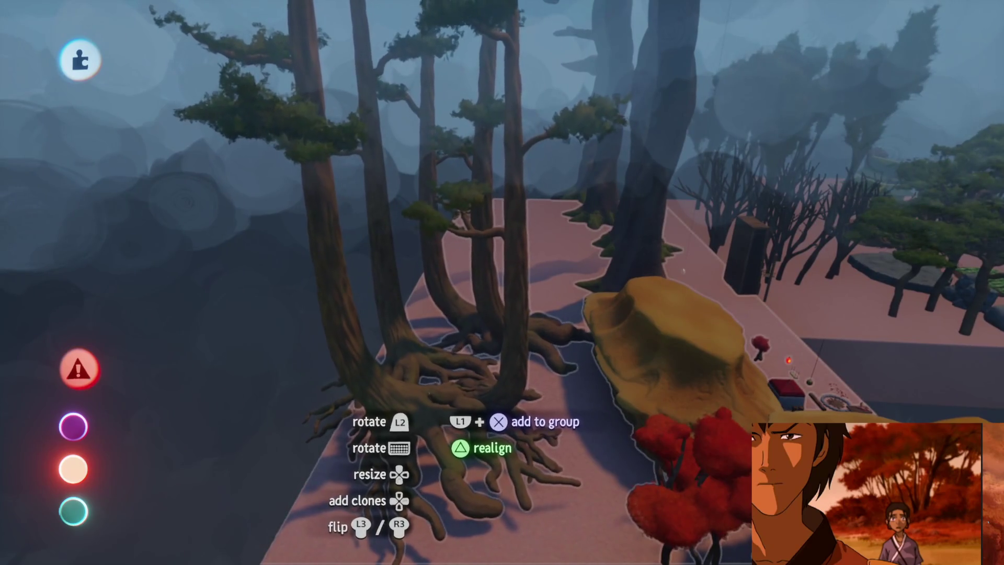
{"action": "left_click_drag", "start_coordinate": [447, 376], "coordinate": [436, 408]}
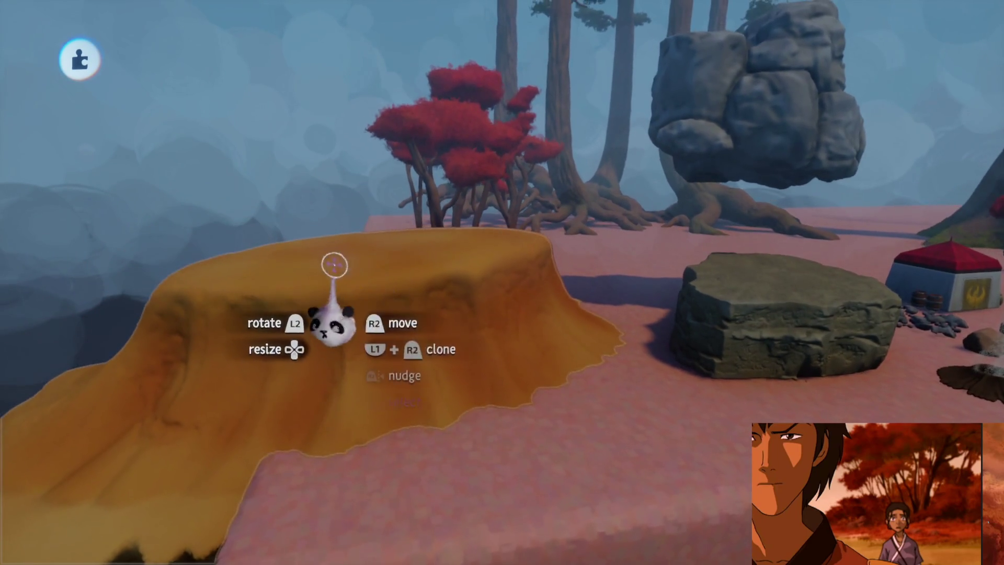
Step: Scale the tall grey rock stack to 44% and place it against the boulder's front
{"action": "left_click", "coordinate": [448, 314]}
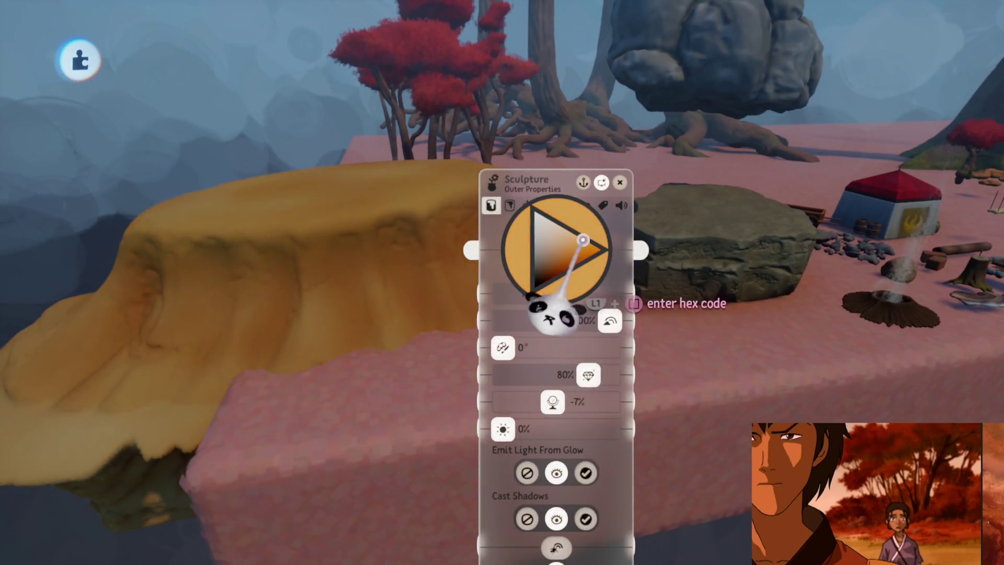
{"action": "key", "text": "Escape"}
{"action": "key", "text": "Escape"}
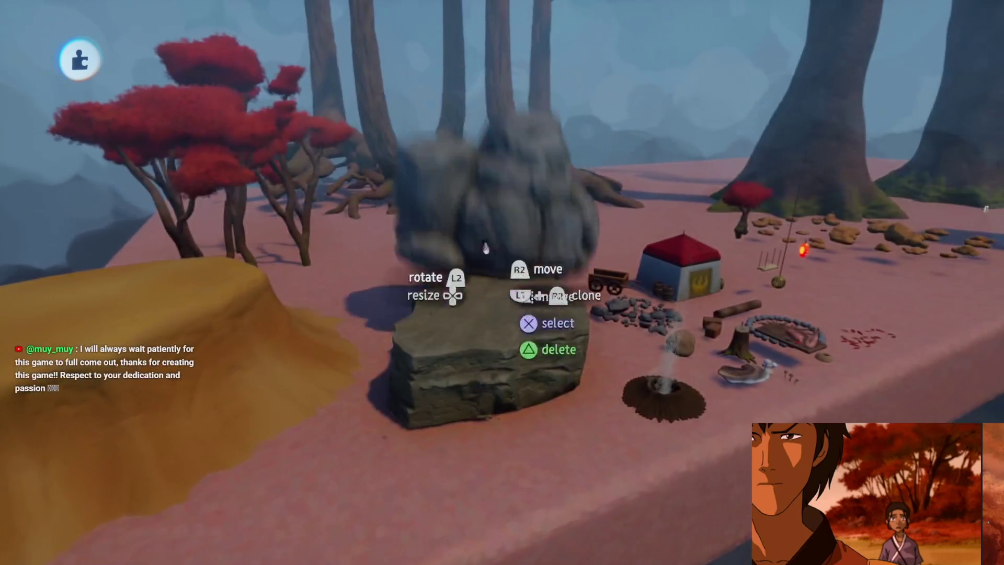
{"action": "mouse_move", "coordinate": [486, 248]}
{"action": "left_mouse_down"}
{"action": "mouse_move", "coordinate": [494, 329]}
{"action": "mouse_move", "coordinate": [465, 219]}
{"action": "mouse_move", "coordinate": [497, 421]}
{"action": "mouse_move", "coordinate": [515, 413]}
{"action": "left_mouse_up"}
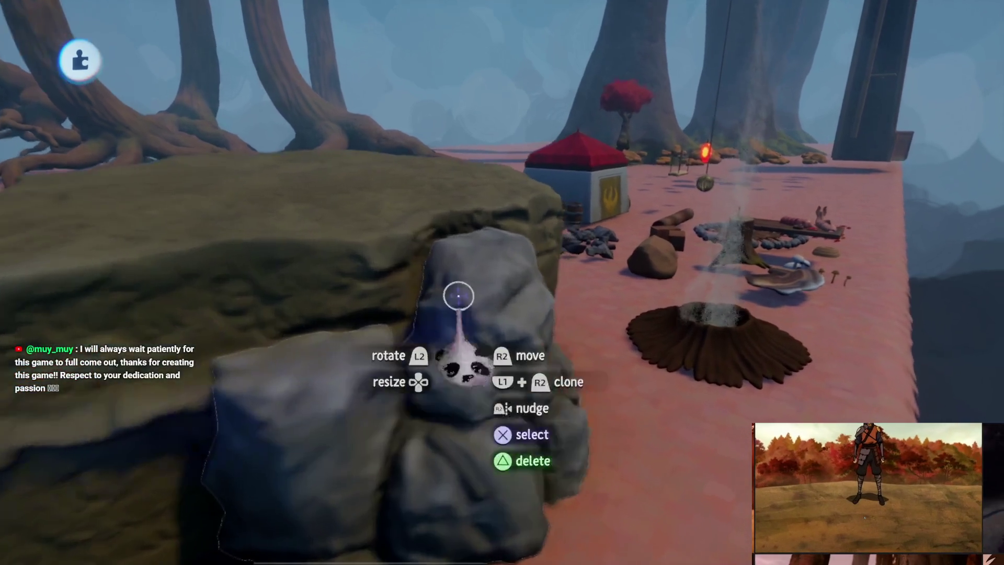
Step: Raise the grey rocks' tint amount to 100% and pick a dark tint colour
{"action": "left_click", "coordinate": [457, 291]}
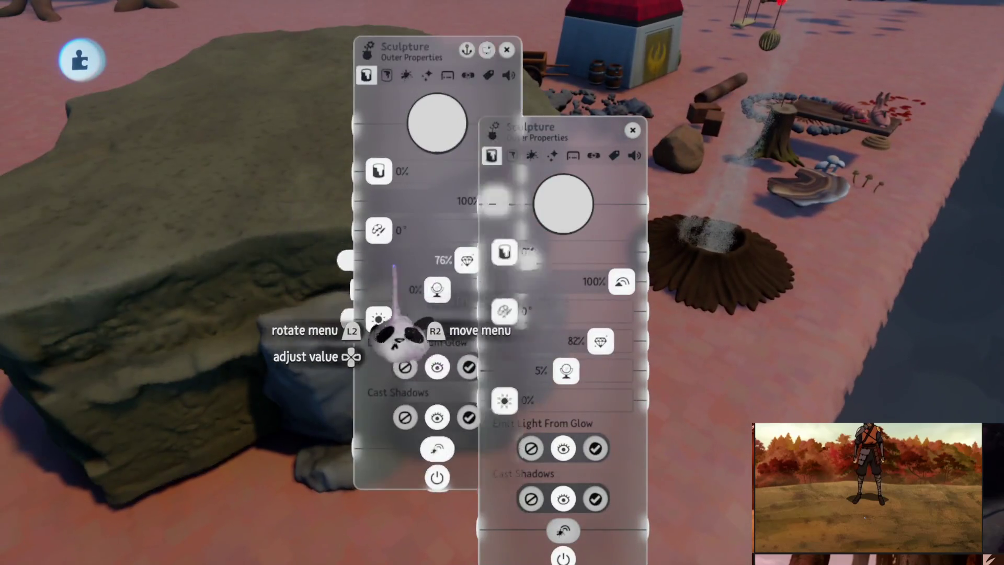
{"action": "mouse_move", "coordinate": [589, 202]}
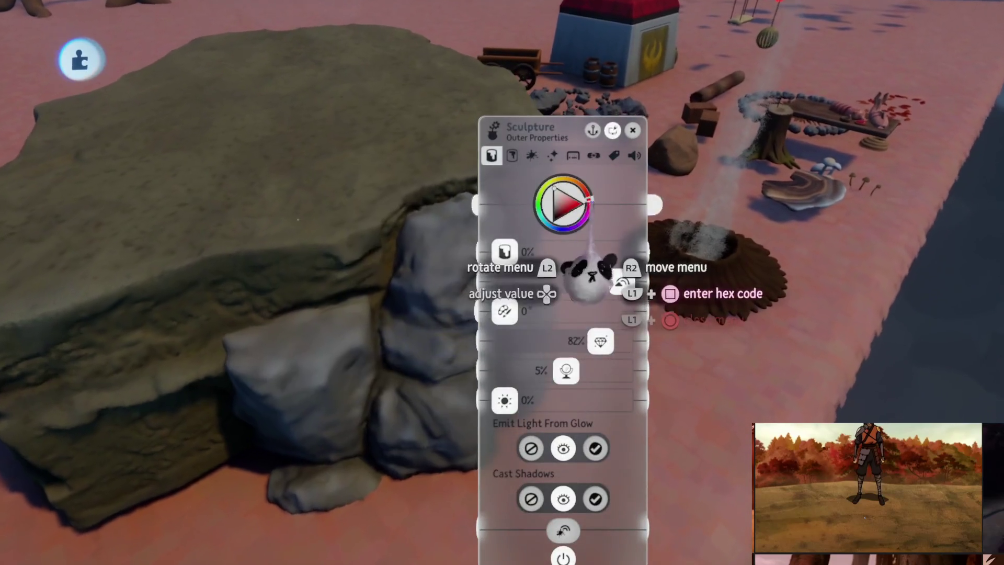
{"action": "left_click_drag", "start_coordinate": [589, 271], "coordinate": [561, 272]}
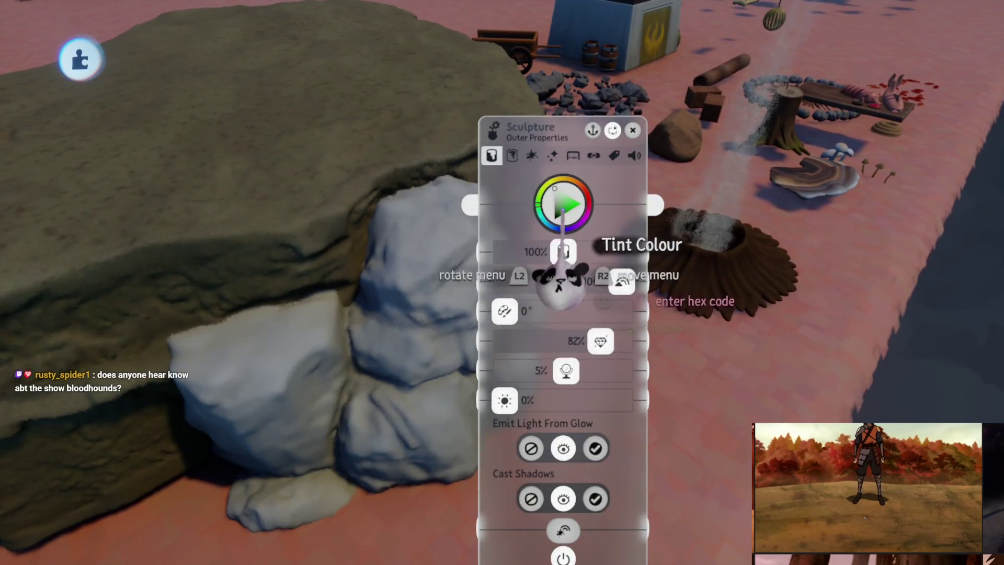
{"action": "left_click", "coordinate": [562, 207]}
{"action": "left_click_drag", "start_coordinate": [562, 215], "coordinate": [540, 221]}
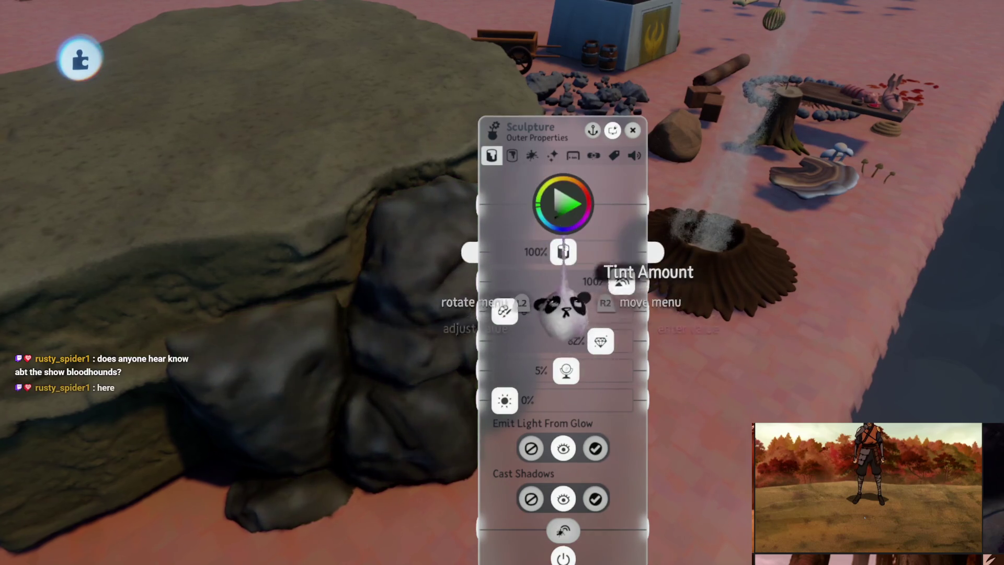
{"action": "left_click", "coordinate": [562, 204]}
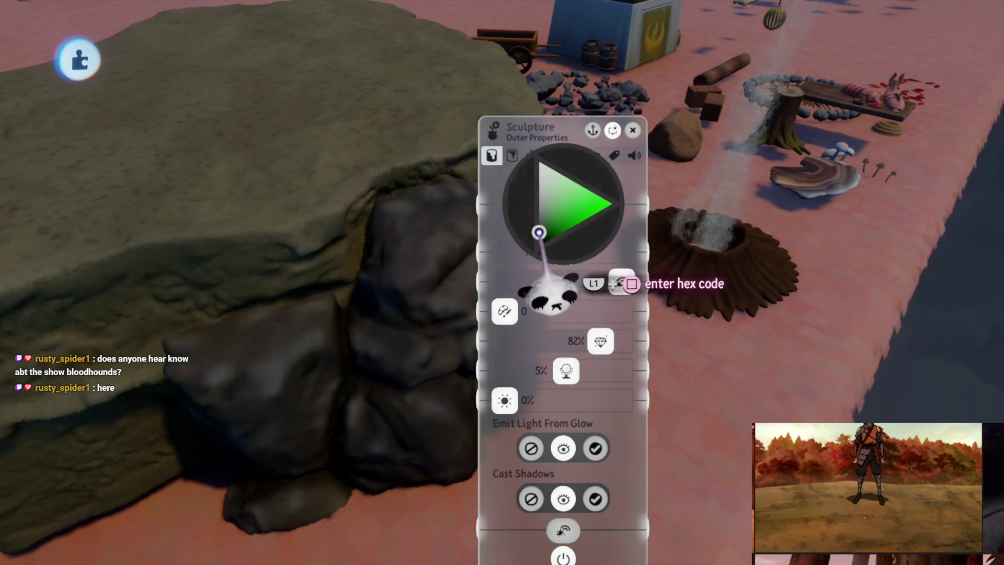
{"action": "left_click", "coordinate": [539, 232]}
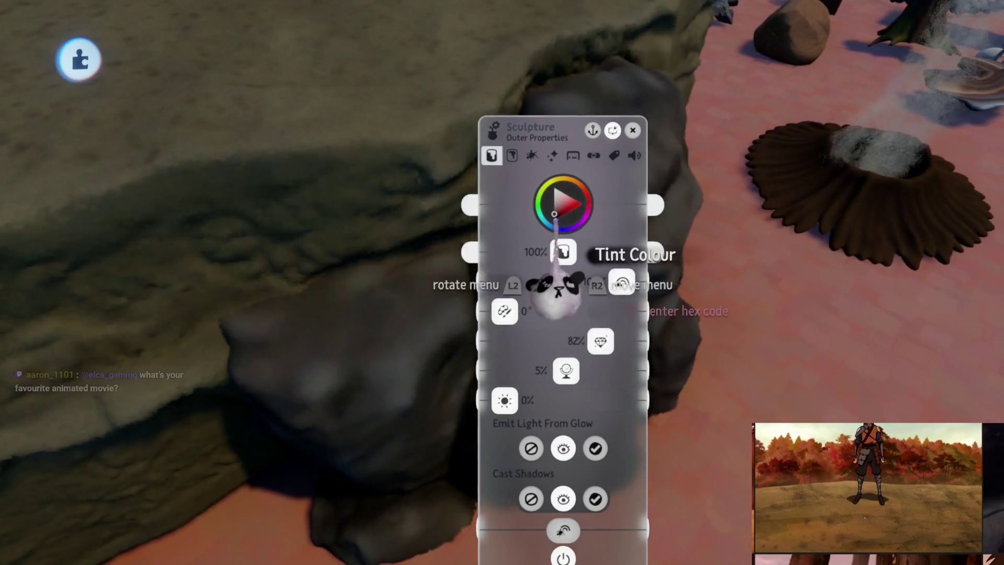
Step: Shift the rocks' tint toward a darker olive green to match the flat boulder
{"action": "left_click_drag", "start_coordinate": [517, 285], "coordinate": [536, 272]}
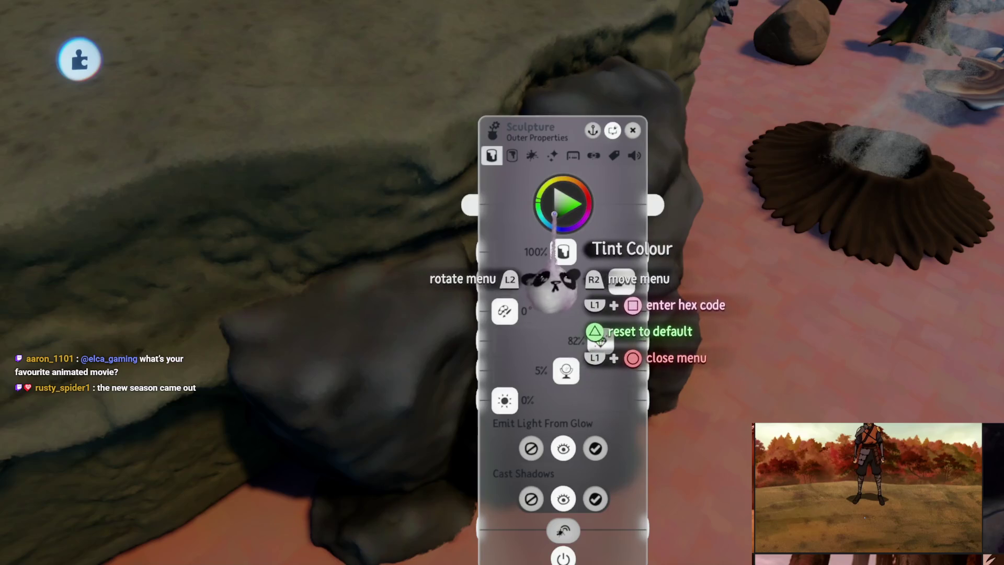
{"action": "left_click", "coordinate": [556, 229]}
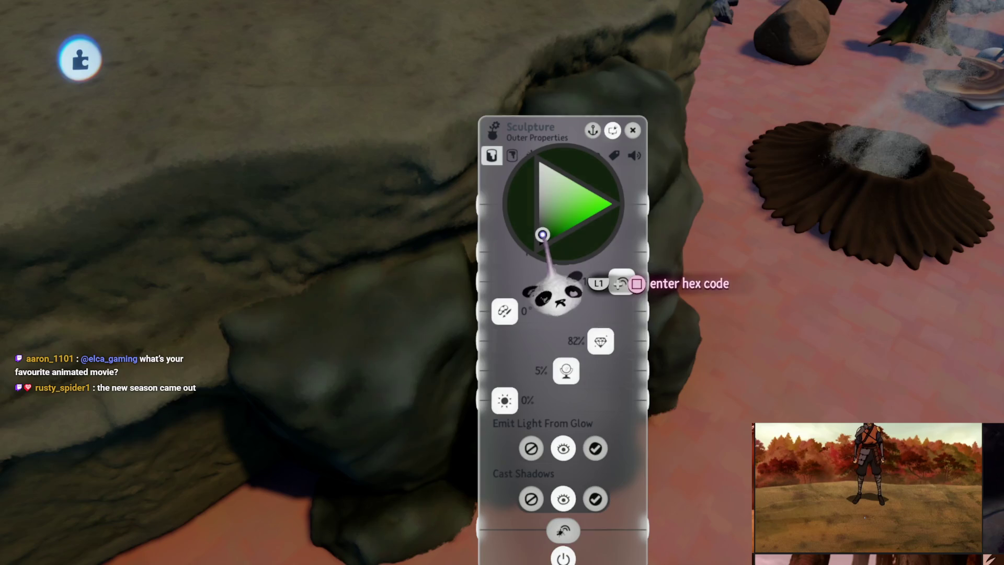
{"action": "left_click_drag", "start_coordinate": [541, 232], "coordinate": [544, 236]}
{"action": "left_click", "coordinate": [541, 237]}
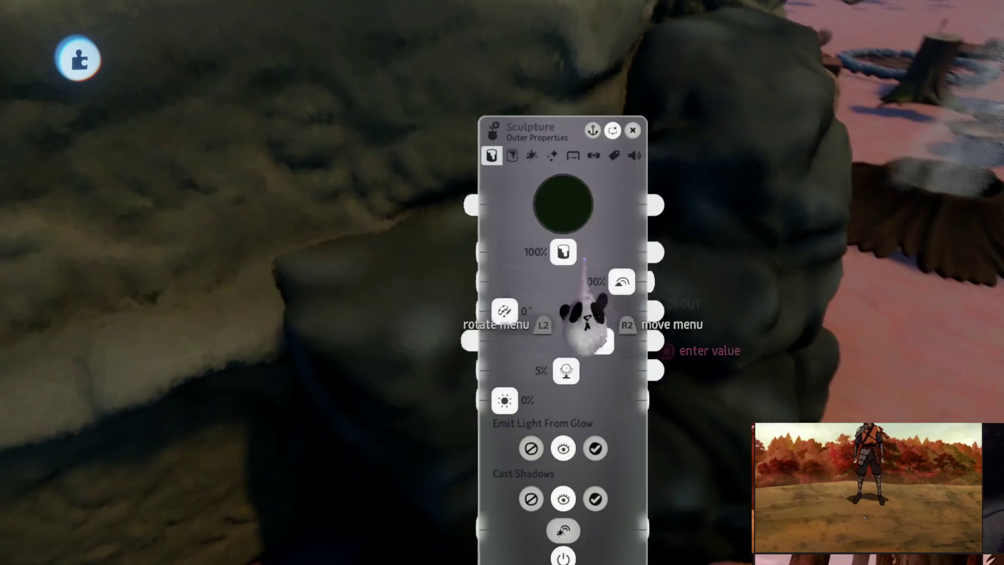
{"action": "mouse_move", "coordinate": [556, 296]}
{"action": "left_mouse_down"}
{"action": "mouse_move", "coordinate": [578, 474]}
{"action": "mouse_move", "coordinate": [604, 424]}
{"action": "left_mouse_up"}
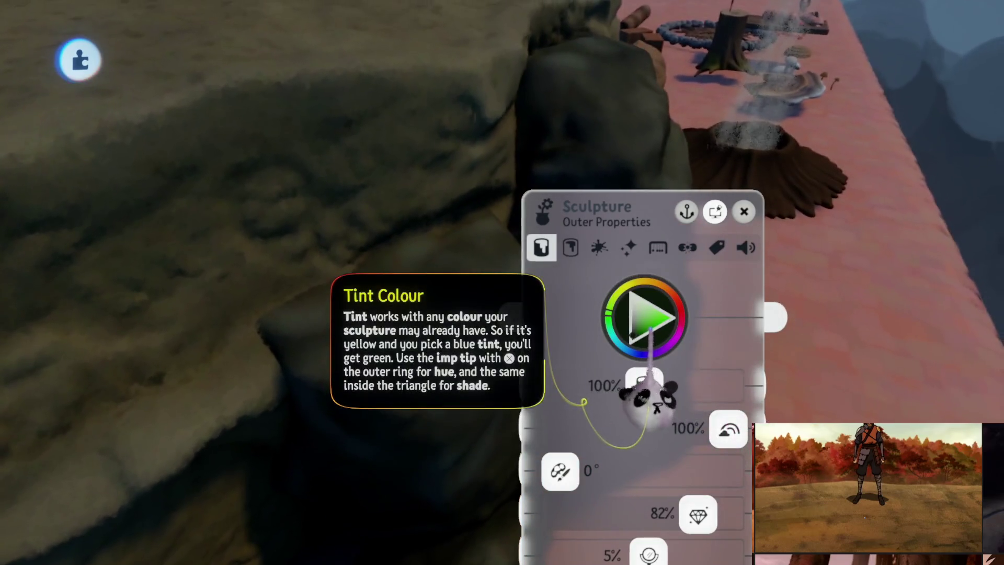
{"action": "left_click", "coordinate": [633, 335]}
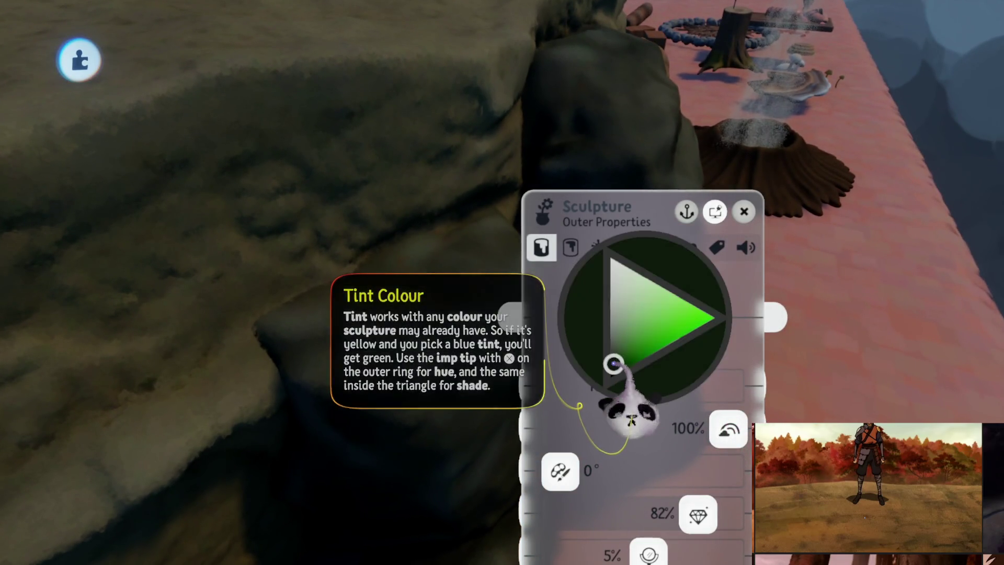
{"action": "left_click_drag", "start_coordinate": [617, 361], "coordinate": [617, 365]}
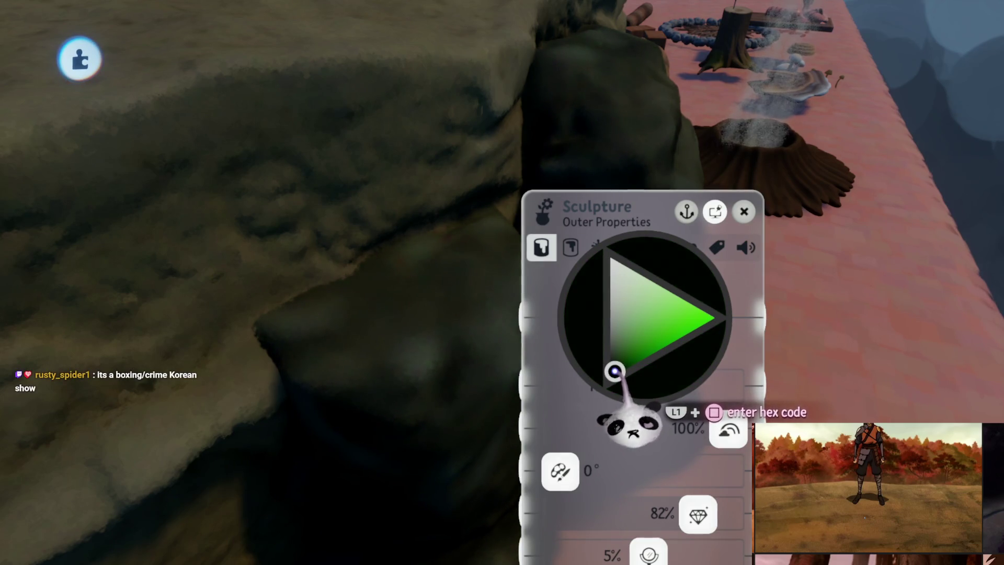
{"action": "left_click", "coordinate": [613, 370]}
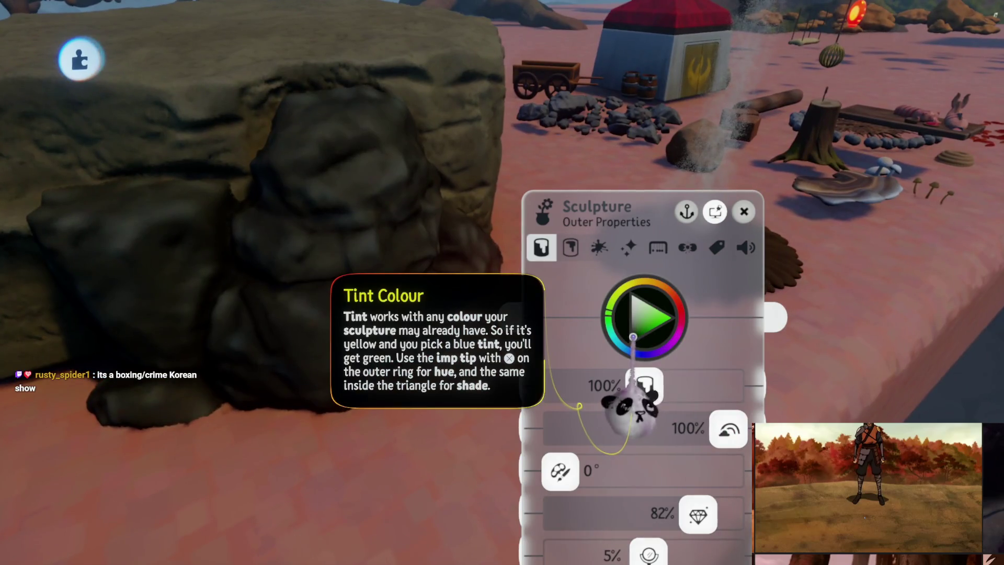
{"action": "left_click", "coordinate": [633, 337]}
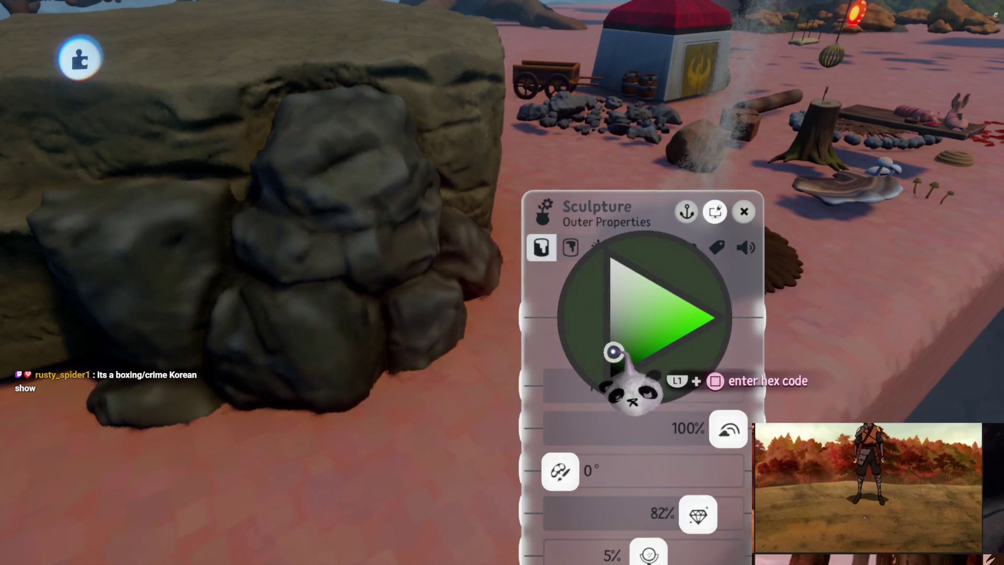
{"action": "left_click", "coordinate": [617, 356]}
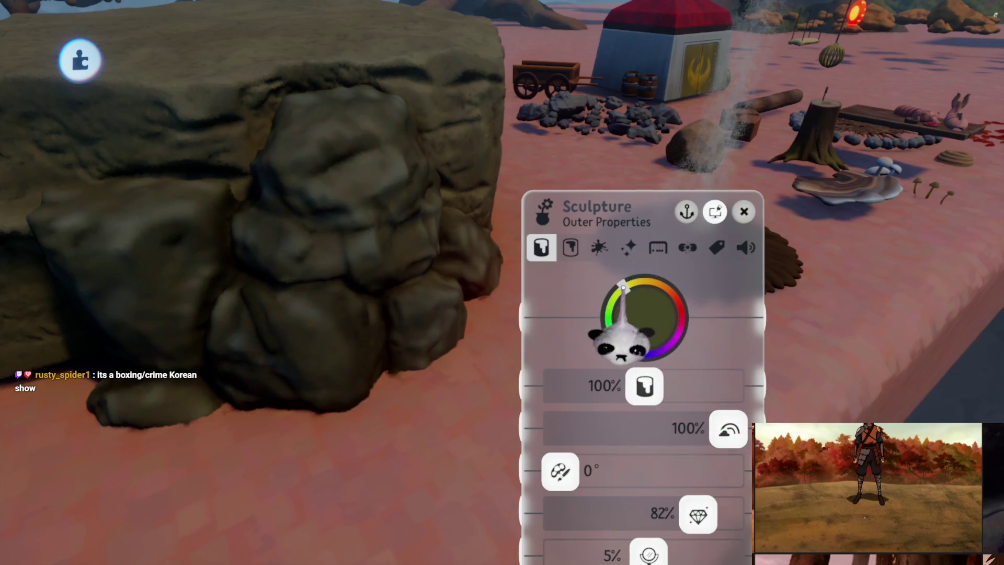
{"action": "key", "text": "Escape"}
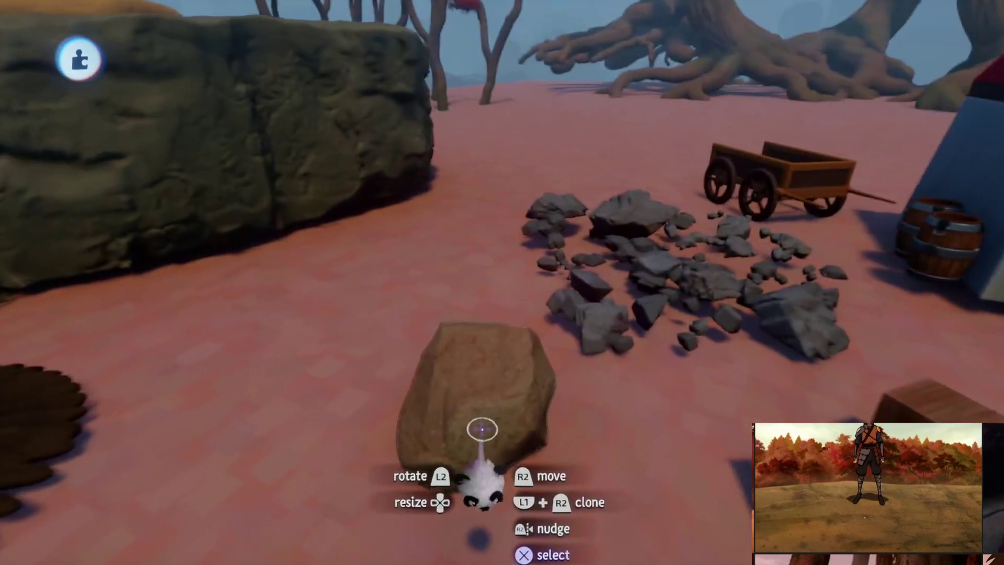
Step: Delete the brown boulder and the grey rubble pile beside the cart
{"action": "key", "text": "Delete"}
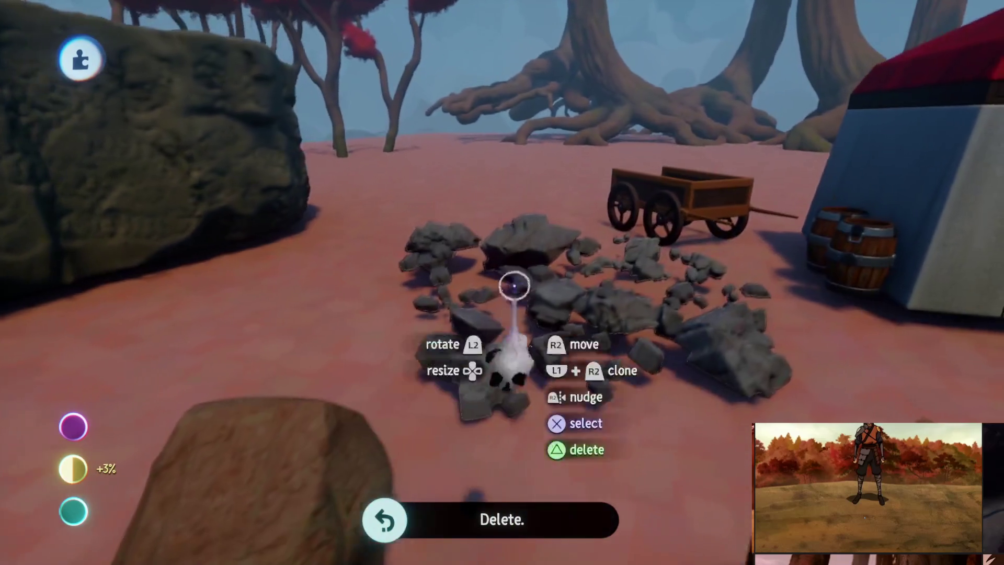
{"action": "key", "text": "Delete"}
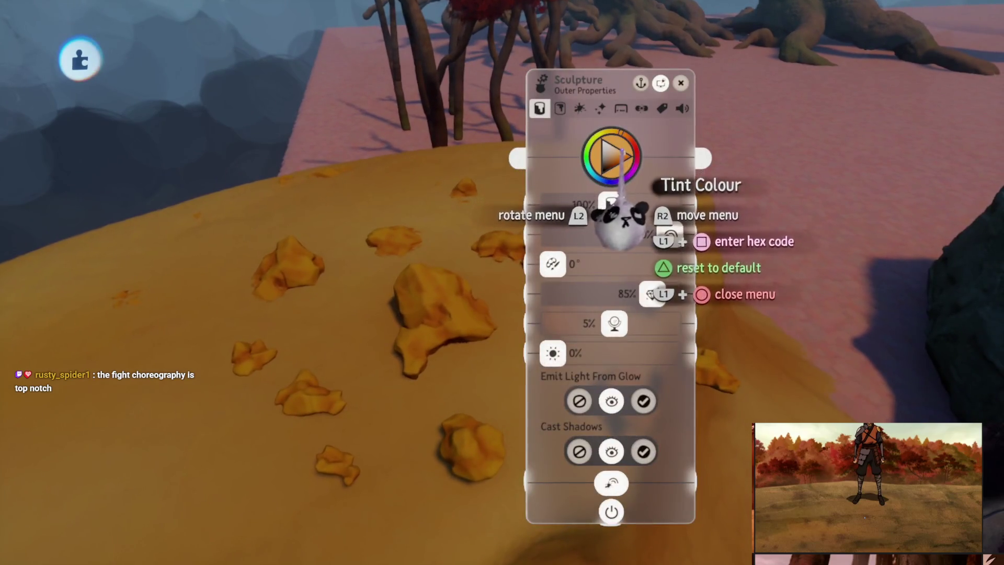
Step: Enlarge the orange nuggets on the ground from 168% up to 229%
{"action": "key", "text": "Escape"}
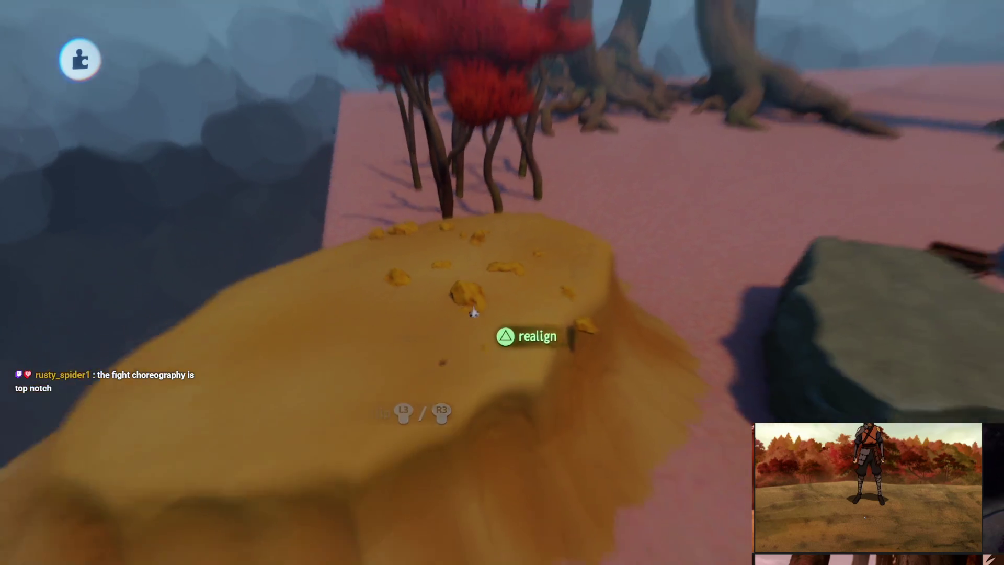
{"action": "key", "text": "Up"}
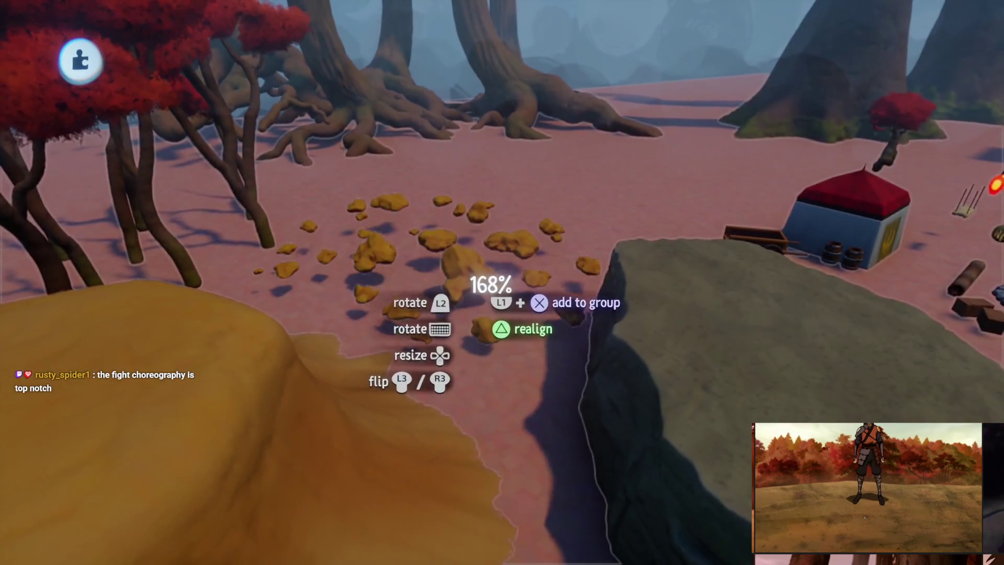
{"action": "key", "text": "Up"}
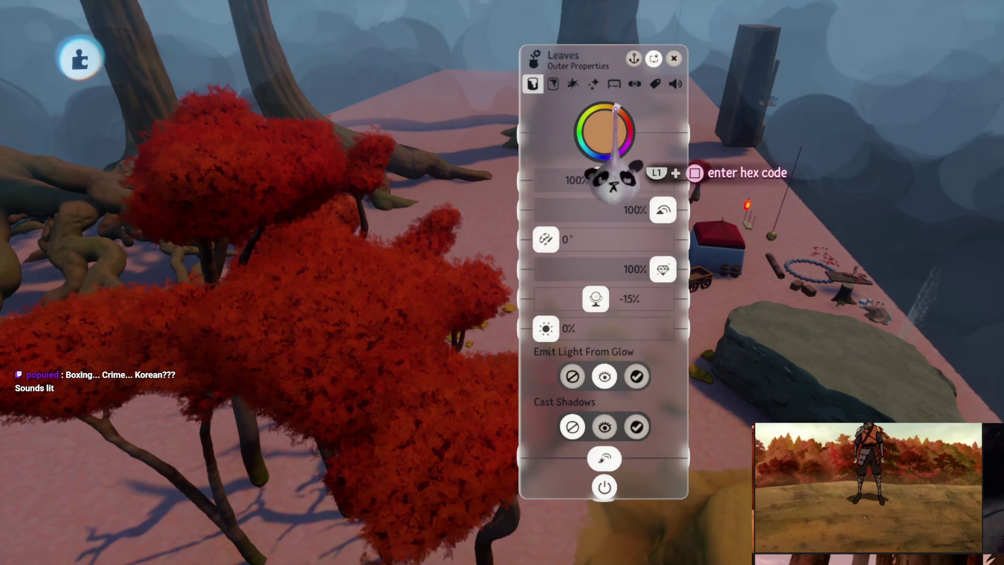
Step: Shift the first tree's leaf tint colour from deep red to warm orange
{"action": "left_click", "coordinate": [631, 152]}
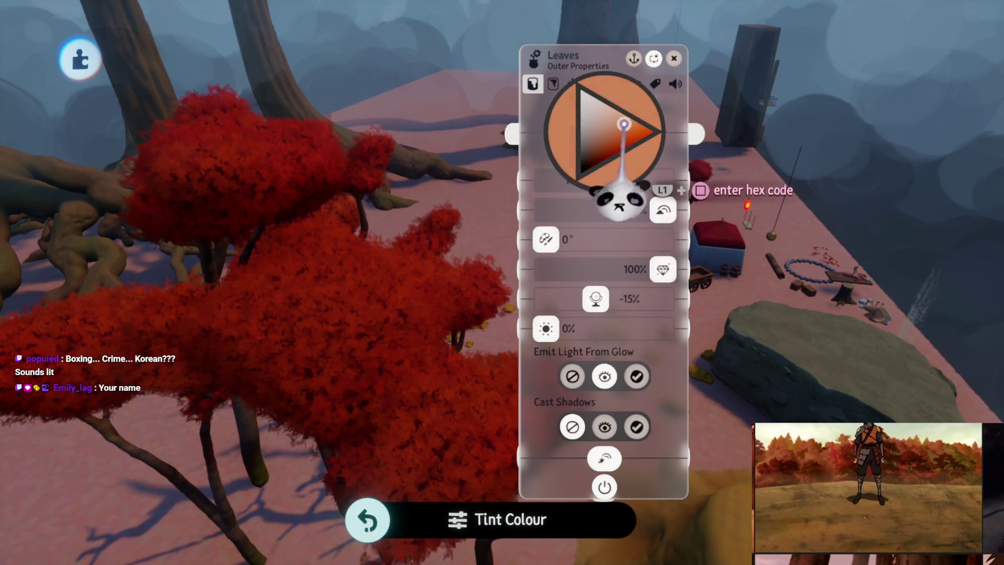
{"action": "left_click", "coordinate": [620, 185]}
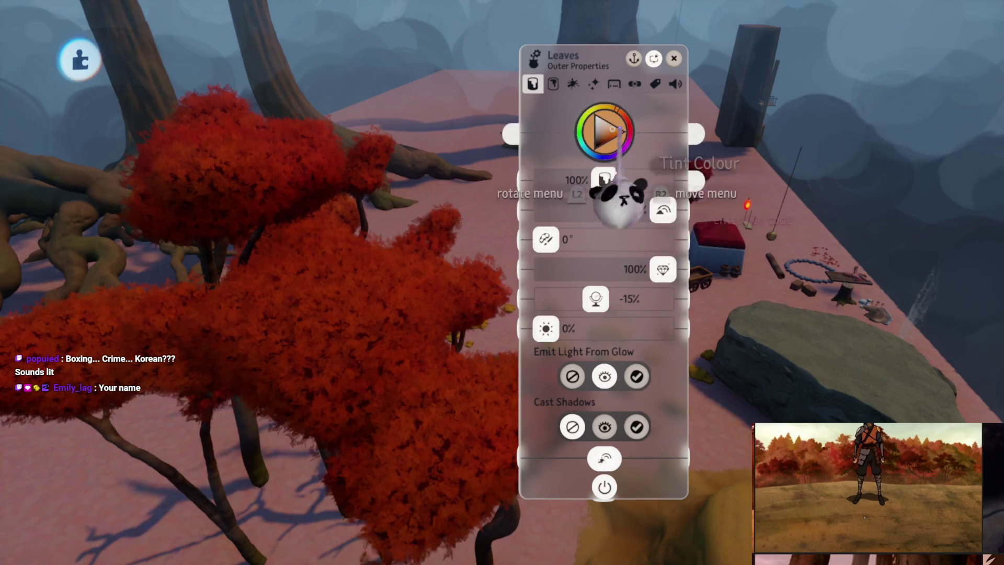
{"action": "mouse_move", "coordinate": [613, 181]}
{"action": "left_mouse_down"}
{"action": "mouse_move", "coordinate": [594, 175]}
{"action": "mouse_move", "coordinate": [605, 178]}
{"action": "left_mouse_up"}
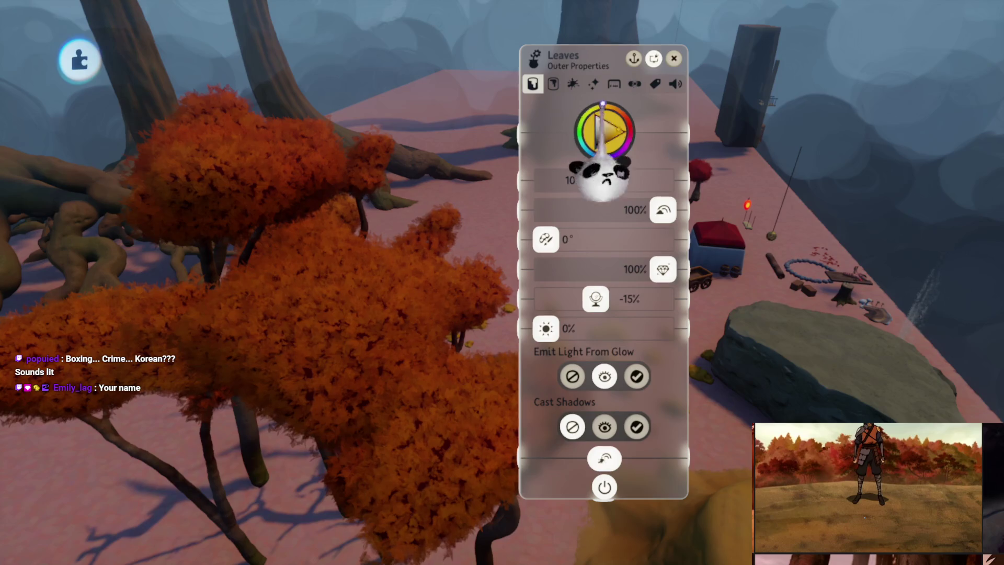
{"action": "key", "text": "Escape"}
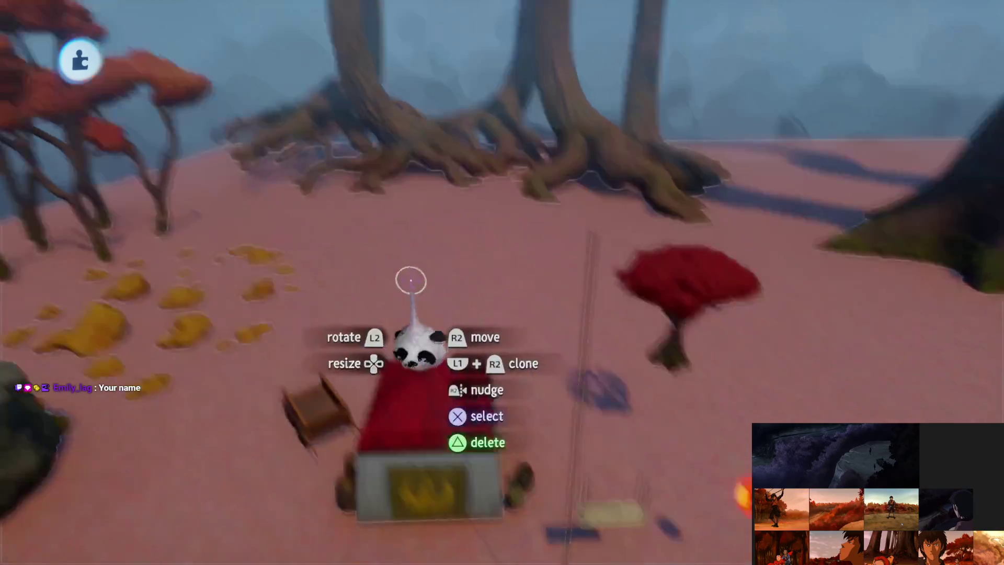
Step: Open the leaf properties of two more trees in turn and close them again
{"action": "left_click", "coordinate": [309, 170]}
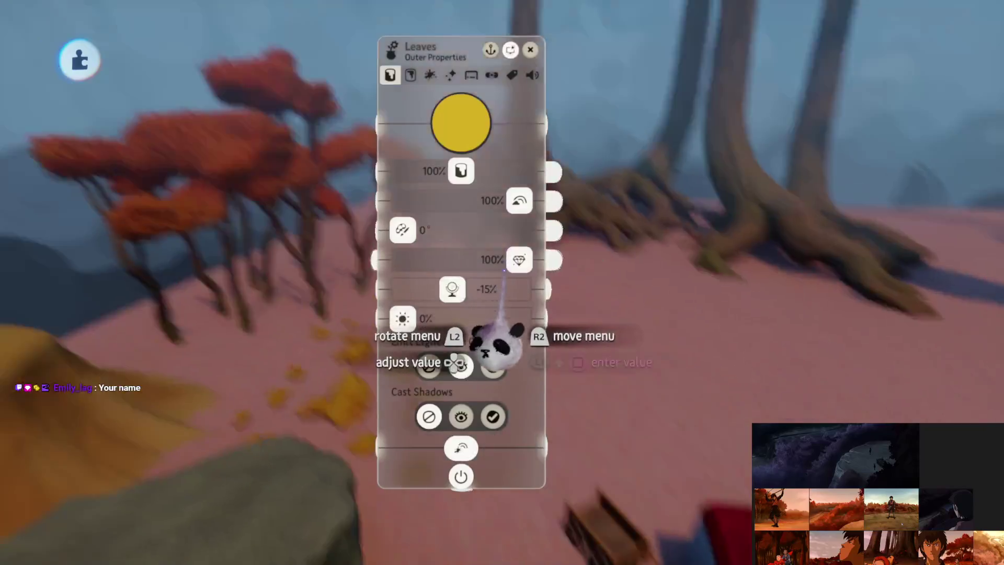
{"action": "key", "text": "Escape"}
{"action": "left_click", "coordinate": [506, 348]}
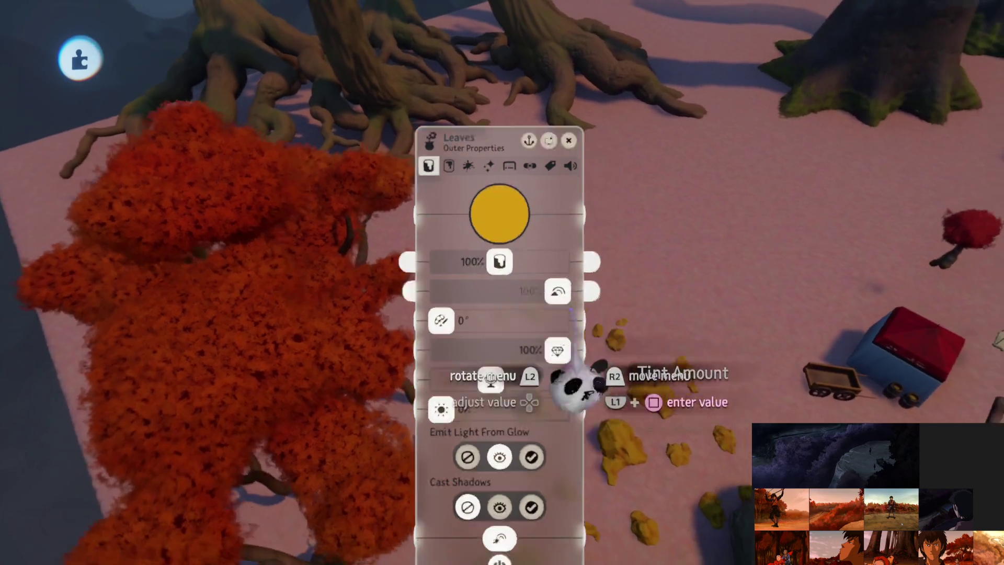
{"action": "key", "text": "Escape"}
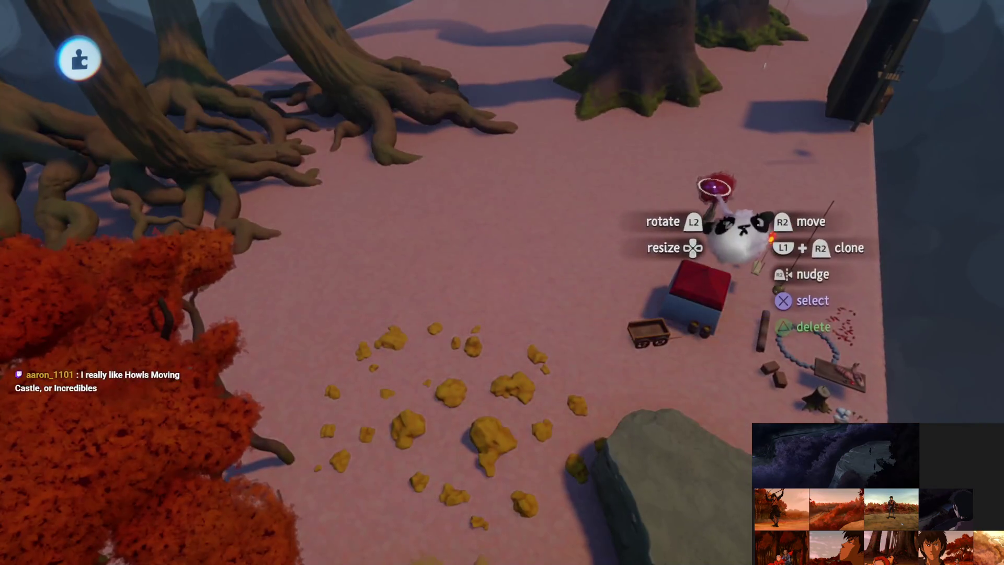
Step: Tint the red bush burnt orange by raising tint strength and shifting the hue toward orange
{"action": "left_click", "coordinate": [713, 189]}
{"action": "key", "text": "Escape"}
{"action": "left_click", "coordinate": [586, 230]}
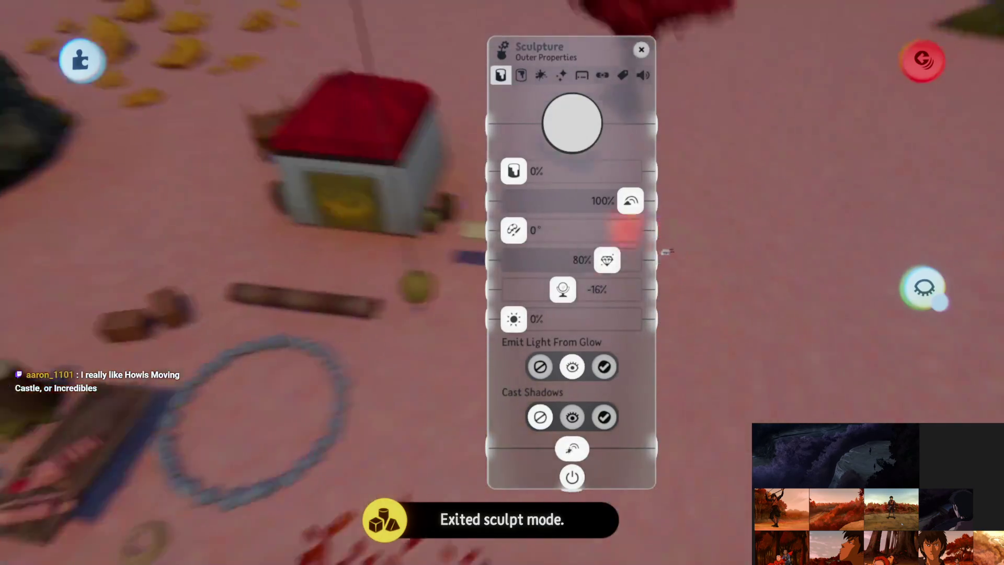
{"action": "left_click_drag", "start_coordinate": [630, 213], "coordinate": [666, 410]}
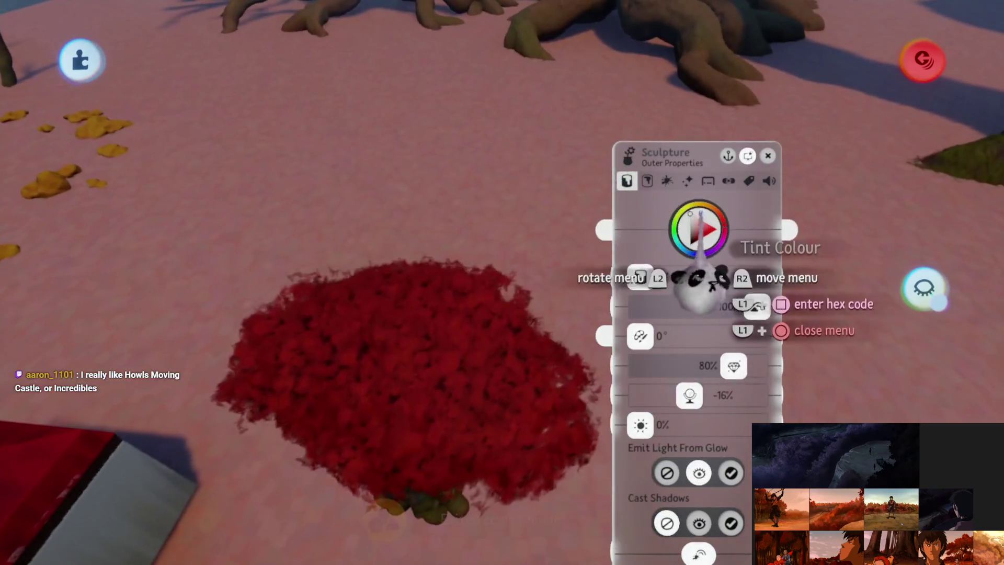
{"action": "left_click", "coordinate": [701, 230]}
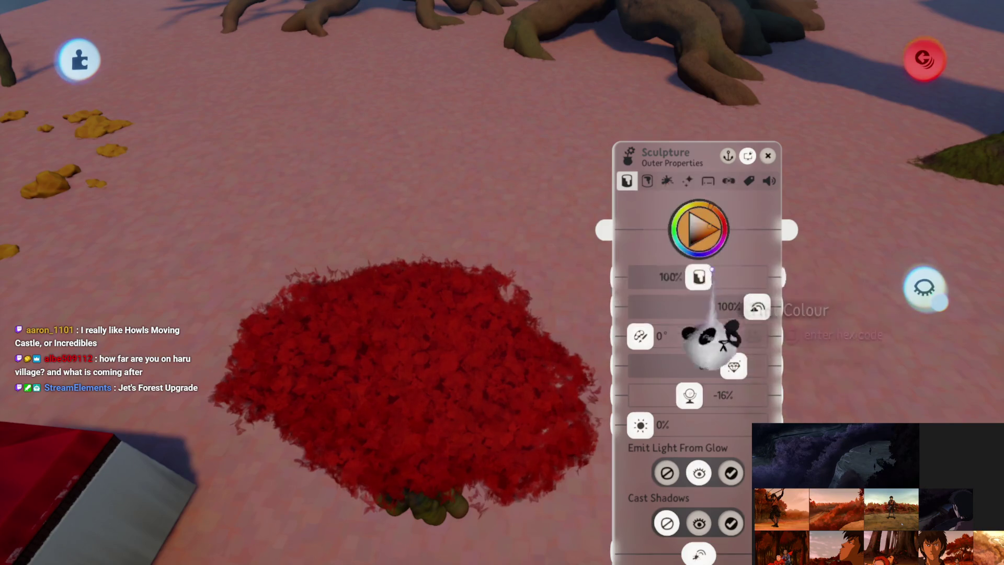
{"action": "left_click_drag", "start_coordinate": [721, 345], "coordinate": [742, 345]}
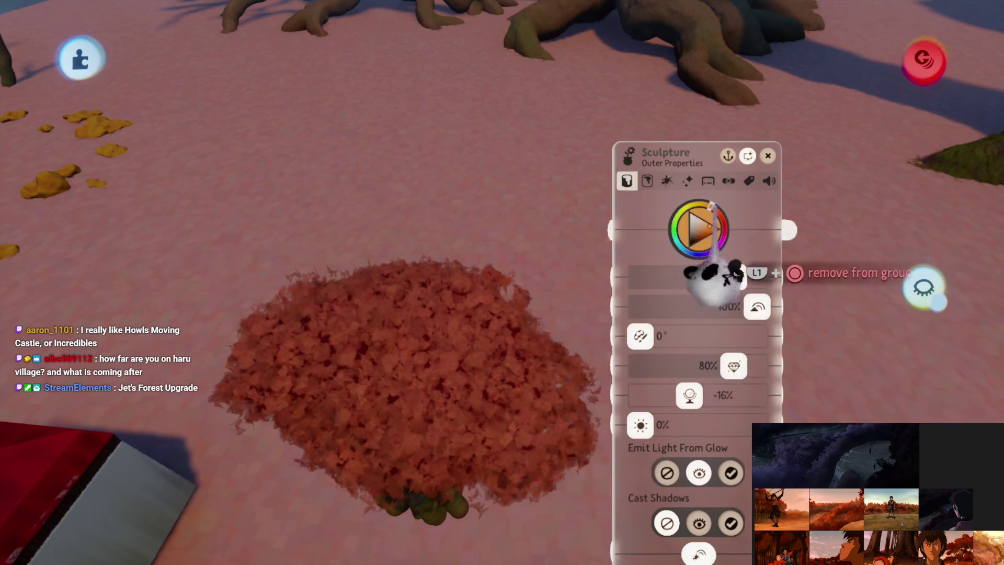
{"action": "left_click_drag", "start_coordinate": [716, 282], "coordinate": [727, 339]}
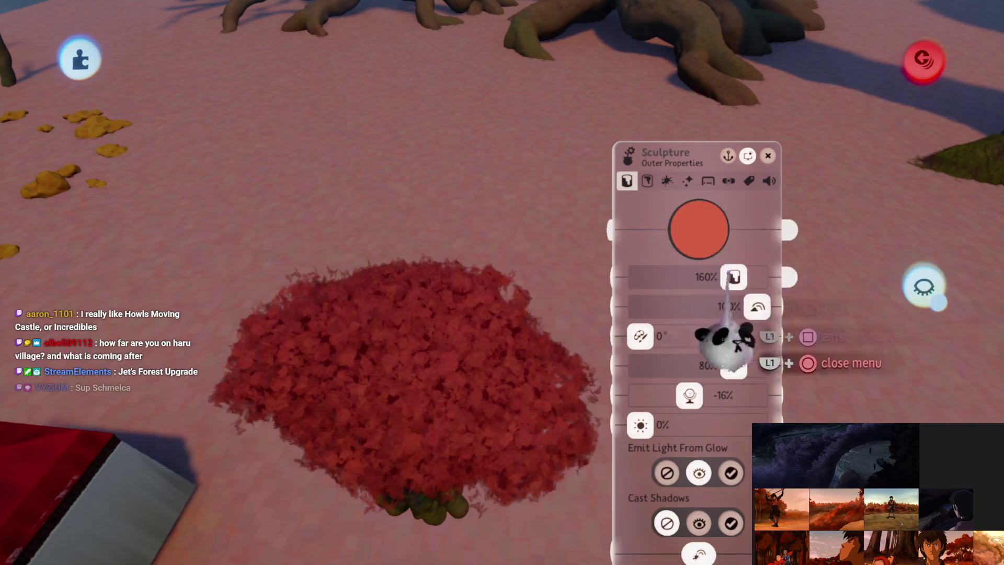
{"action": "mouse_move", "coordinate": [701, 287]}
{"action": "left_mouse_down"}
{"action": "mouse_move", "coordinate": [714, 275]}
{"action": "mouse_move", "coordinate": [718, 334]}
{"action": "left_mouse_up"}
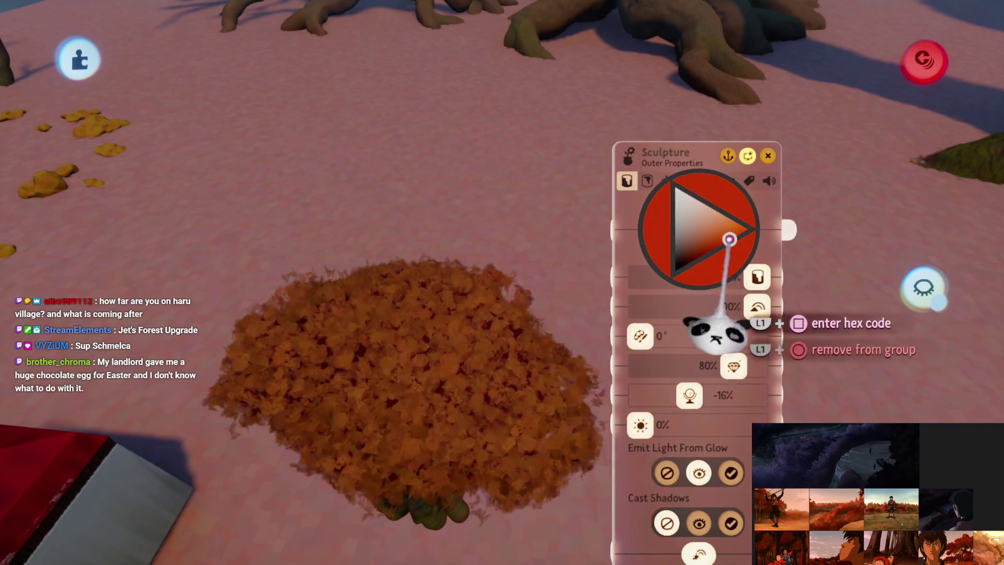
{"action": "left_click_drag", "start_coordinate": [716, 285], "coordinate": [723, 293]}
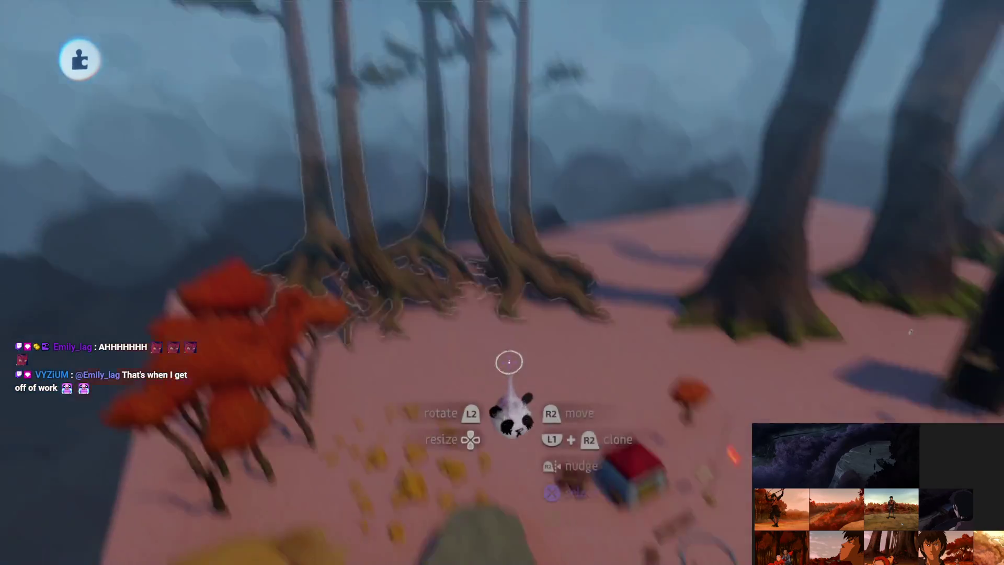
Step: Leave sculpt mode and inspect a golden leaf patch's colour properties without changes
{"action": "key", "text": "Escape"}
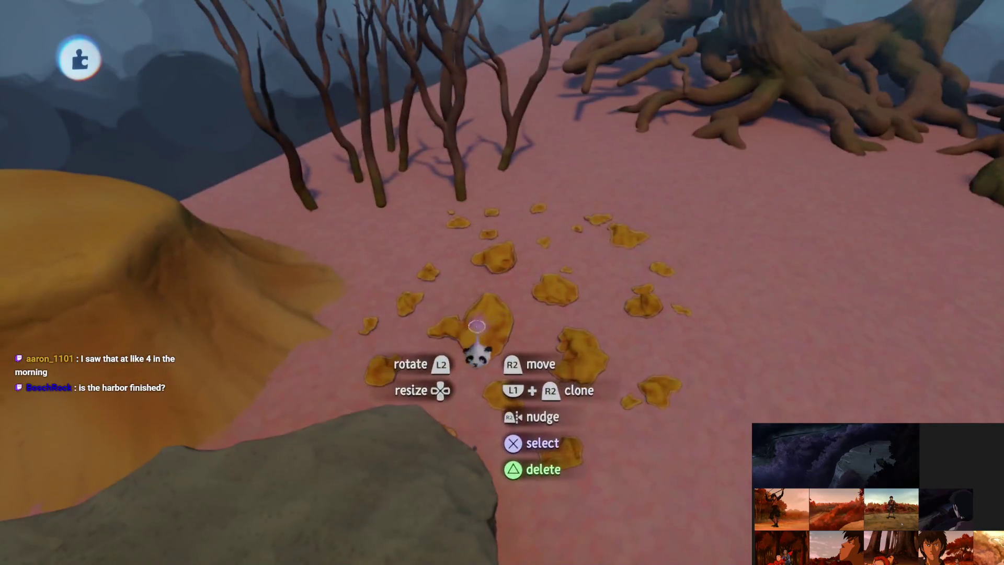
{"action": "left_click", "coordinate": [481, 337]}
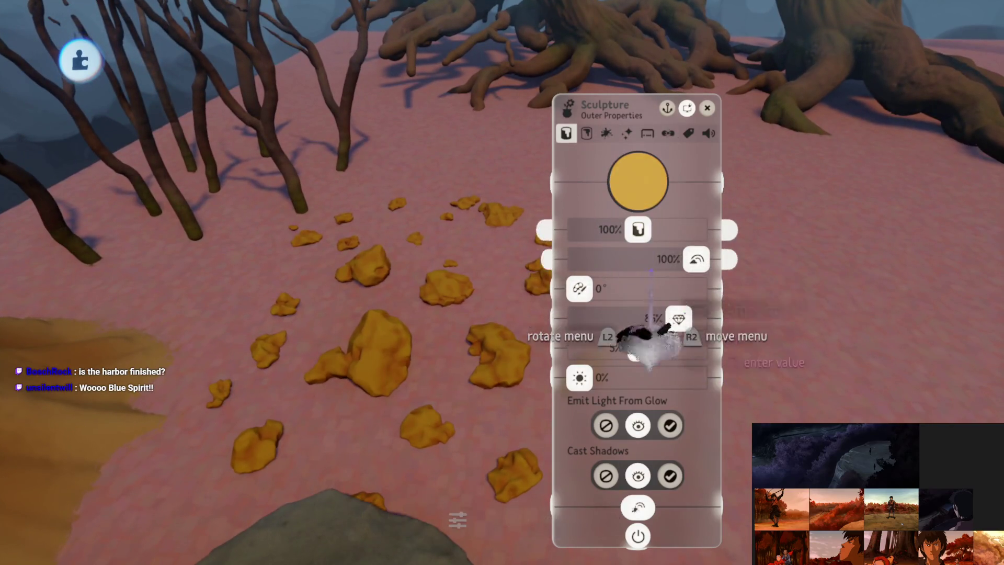
{"action": "key", "text": "Escape"}
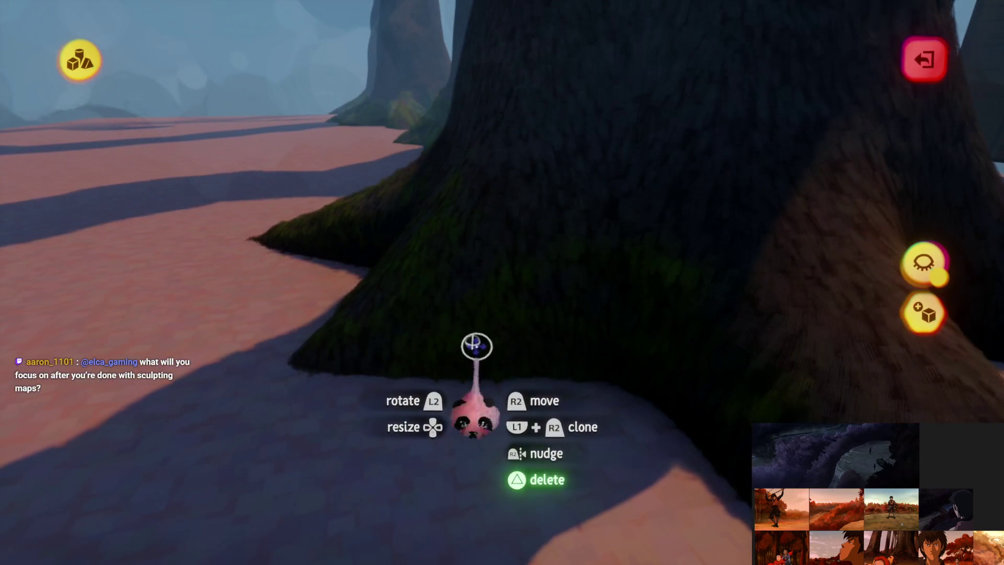
Step: Orbit around the mossy tree trunk and delete one unwanted shape from it
{"action": "mouse_move", "coordinate": [484, 337]}
{"action": "left_mouse_down"}
{"action": "mouse_move", "coordinate": [484, 320]}
{"action": "mouse_move", "coordinate": [343, 352]}
{"action": "mouse_move", "coordinate": [441, 363]}
{"action": "mouse_move", "coordinate": [402, 328]}
{"action": "left_mouse_up"}
{"action": "key", "text": "Delete"}
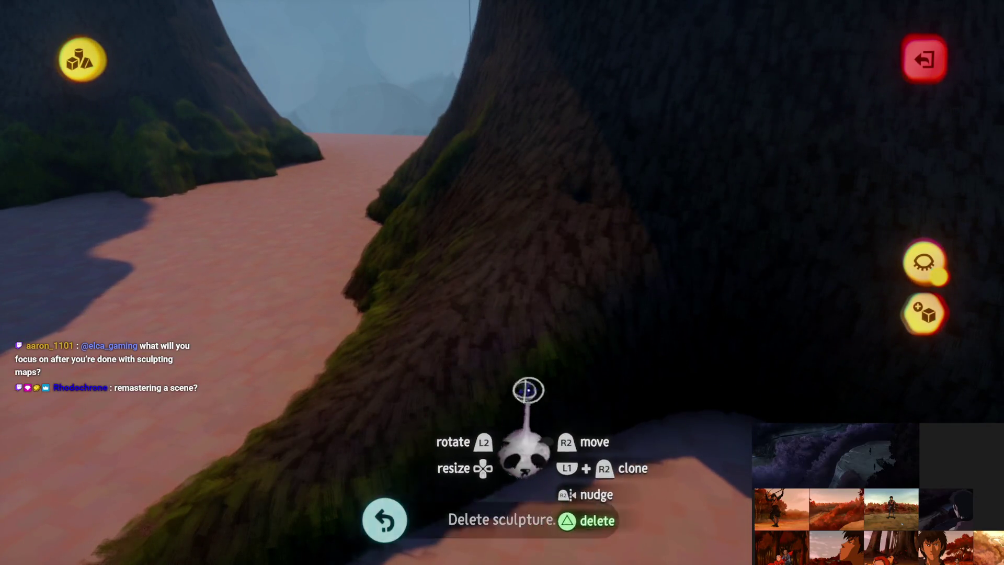
{"action": "mouse_move", "coordinate": [537, 371]}
{"action": "left_mouse_down"}
{"action": "mouse_move", "coordinate": [512, 426]}
{"action": "mouse_move", "coordinate": [477, 359]}
{"action": "mouse_move", "coordinate": [491, 399]}
{"action": "mouse_move", "coordinate": [411, 315]}
{"action": "mouse_move", "coordinate": [572, 350]}
{"action": "mouse_move", "coordinate": [511, 352]}
{"action": "mouse_move", "coordinate": [486, 340]}
{"action": "mouse_move", "coordinate": [491, 291]}
{"action": "mouse_move", "coordinate": [500, 327]}
{"action": "mouse_move", "coordinate": [461, 394]}
{"action": "mouse_move", "coordinate": [497, 363]}
{"action": "mouse_move", "coordinate": [493, 296]}
{"action": "mouse_move", "coordinate": [547, 294]}
{"action": "mouse_move", "coordinate": [542, 347]}
{"action": "mouse_move", "coordinate": [464, 298]}
{"action": "mouse_move", "coordinate": [457, 251]}
{"action": "mouse_move", "coordinate": [492, 324]}
{"action": "mouse_move", "coordinate": [502, 291]}
{"action": "mouse_move", "coordinate": [521, 319]}
{"action": "mouse_move", "coordinate": [520, 365]}
{"action": "mouse_move", "coordinate": [486, 304]}
{"action": "mouse_move", "coordinate": [504, 337]}
{"action": "mouse_move", "coordinate": [494, 341]}
{"action": "mouse_move", "coordinate": [497, 327]}
{"action": "mouse_move", "coordinate": [502, 366]}
{"action": "mouse_move", "coordinate": [477, 337]}
{"action": "mouse_move", "coordinate": [487, 311]}
{"action": "mouse_move", "coordinate": [547, 457]}
{"action": "mouse_move", "coordinate": [500, 340]}
{"action": "mouse_move", "coordinate": [489, 343]}
{"action": "left_mouse_up"}
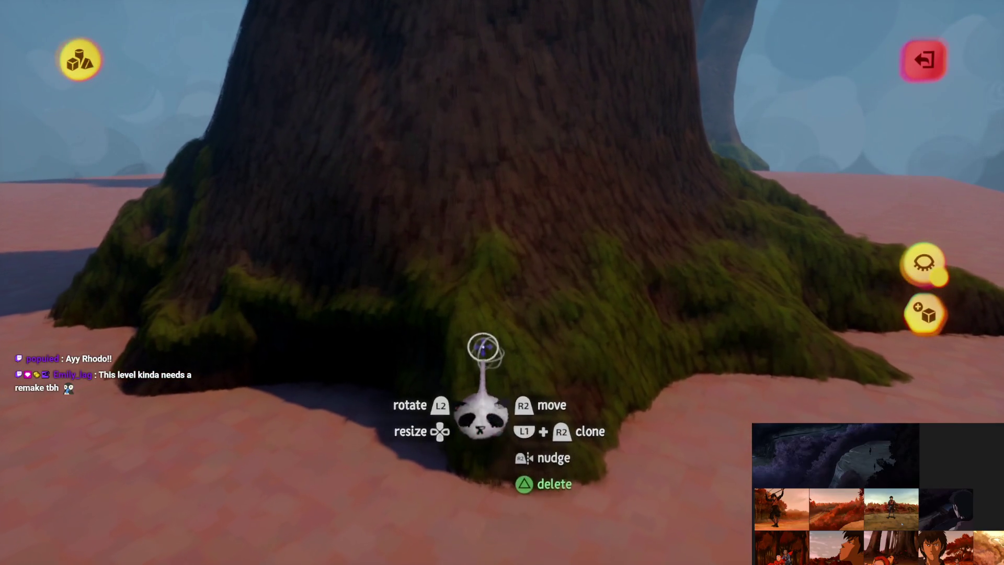
{"action": "mouse_move", "coordinate": [467, 323]}
{"action": "left_mouse_down"}
{"action": "mouse_move", "coordinate": [479, 347]}
{"action": "mouse_move", "coordinate": [418, 313]}
{"action": "mouse_move", "coordinate": [426, 287]}
{"action": "mouse_move", "coordinate": [472, 351]}
{"action": "mouse_move", "coordinate": [475, 303]}
{"action": "mouse_move", "coordinate": [462, 298]}
{"action": "mouse_move", "coordinate": [522, 350]}
{"action": "mouse_move", "coordinate": [527, 328]}
{"action": "mouse_move", "coordinate": [513, 347]}
{"action": "mouse_move", "coordinate": [495, 287]}
{"action": "mouse_move", "coordinate": [504, 340]}
{"action": "mouse_move", "coordinate": [573, 376]}
{"action": "mouse_move", "coordinate": [485, 258]}
{"action": "mouse_move", "coordinate": [511, 381]}
{"action": "mouse_move", "coordinate": [509, 350]}
{"action": "mouse_move", "coordinate": [541, 369]}
{"action": "mouse_move", "coordinate": [517, 350]}
{"action": "mouse_move", "coordinate": [507, 355]}
{"action": "mouse_move", "coordinate": [488, 283]}
{"action": "mouse_move", "coordinate": [477, 328]}
{"action": "left_mouse_up"}
{"action": "mouse_move", "coordinate": [425, 279]}
{"action": "left_mouse_down"}
{"action": "mouse_move", "coordinate": [511, 383]}
{"action": "mouse_move", "coordinate": [488, 350]}
{"action": "mouse_move", "coordinate": [504, 372]}
{"action": "mouse_move", "coordinate": [535, 358]}
{"action": "mouse_move", "coordinate": [504, 274]}
{"action": "mouse_move", "coordinate": [585, 368]}
{"action": "mouse_move", "coordinate": [620, 324]}
{"action": "mouse_move", "coordinate": [540, 349]}
{"action": "mouse_move", "coordinate": [560, 308]}
{"action": "mouse_move", "coordinate": [558, 370]}
{"action": "mouse_move", "coordinate": [528, 287]}
{"action": "mouse_move", "coordinate": [522, 354]}
{"action": "mouse_move", "coordinate": [502, 318]}
{"action": "mouse_move", "coordinate": [540, 365]}
{"action": "mouse_move", "coordinate": [477, 221]}
{"action": "mouse_move", "coordinate": [501, 283]}
{"action": "left_mouse_up"}
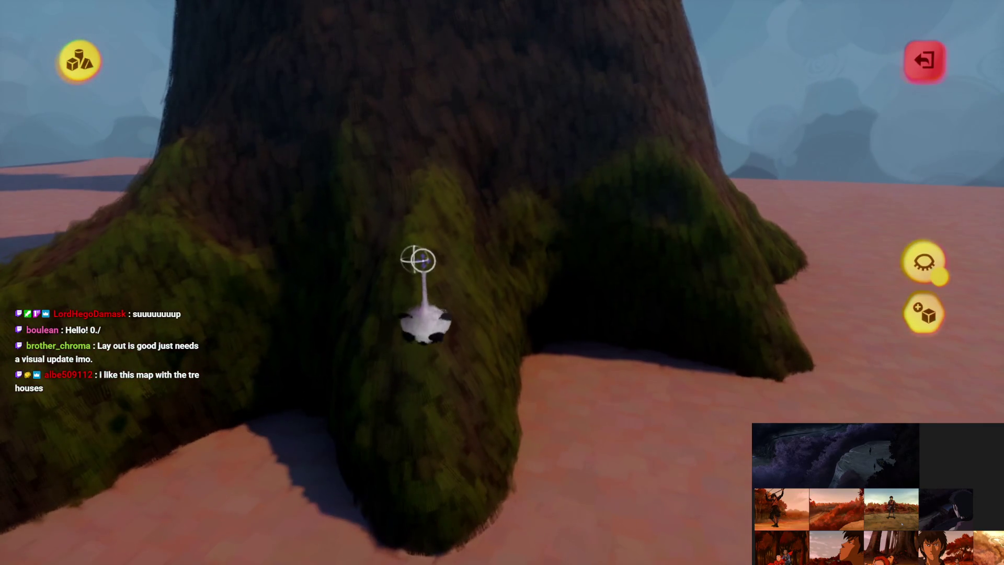
Step: Grab a root shape and move it lower, then higher, along the mossy trunk
{"action": "left_click", "coordinate": [417, 260]}
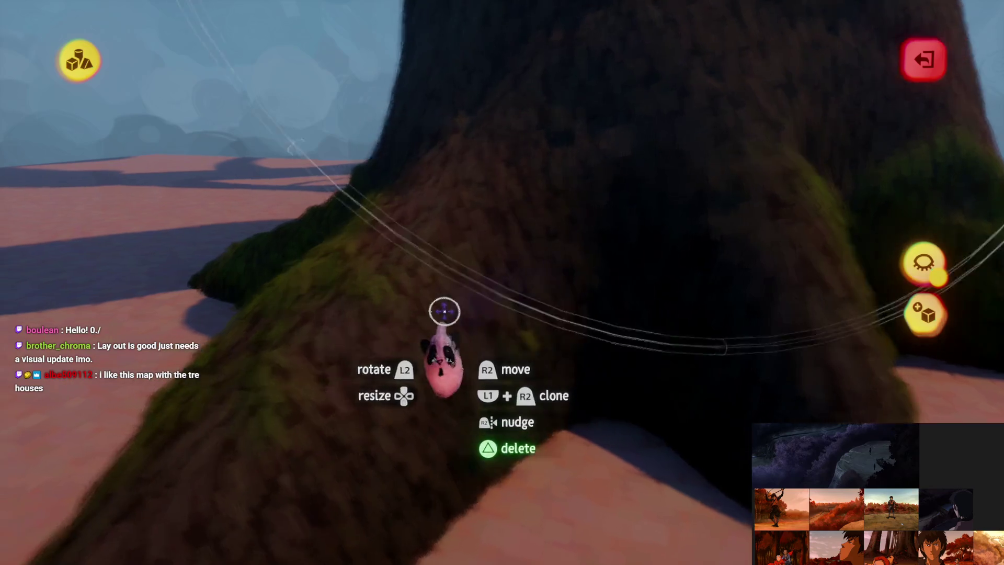
{"action": "mouse_move", "coordinate": [444, 311]}
{"action": "left_mouse_down"}
{"action": "mouse_move", "coordinate": [410, 271]}
{"action": "mouse_move", "coordinate": [457, 363]}
{"action": "mouse_move", "coordinate": [433, 381]}
{"action": "mouse_move", "coordinate": [455, 332]}
{"action": "mouse_move", "coordinate": [504, 303]}
{"action": "mouse_move", "coordinate": [490, 333]}
{"action": "mouse_move", "coordinate": [478, 264]}
{"action": "mouse_move", "coordinate": [465, 285]}
{"action": "mouse_move", "coordinate": [423, 209]}
{"action": "mouse_move", "coordinate": [432, 202]}
{"action": "mouse_move", "coordinate": [428, 235]}
{"action": "mouse_move", "coordinate": [455, 316]}
{"action": "mouse_move", "coordinate": [462, 289]}
{"action": "mouse_move", "coordinate": [471, 330]}
{"action": "mouse_move", "coordinate": [482, 280]}
{"action": "mouse_move", "coordinate": [469, 329]}
{"action": "mouse_move", "coordinate": [417, 269]}
{"action": "left_mouse_up"}
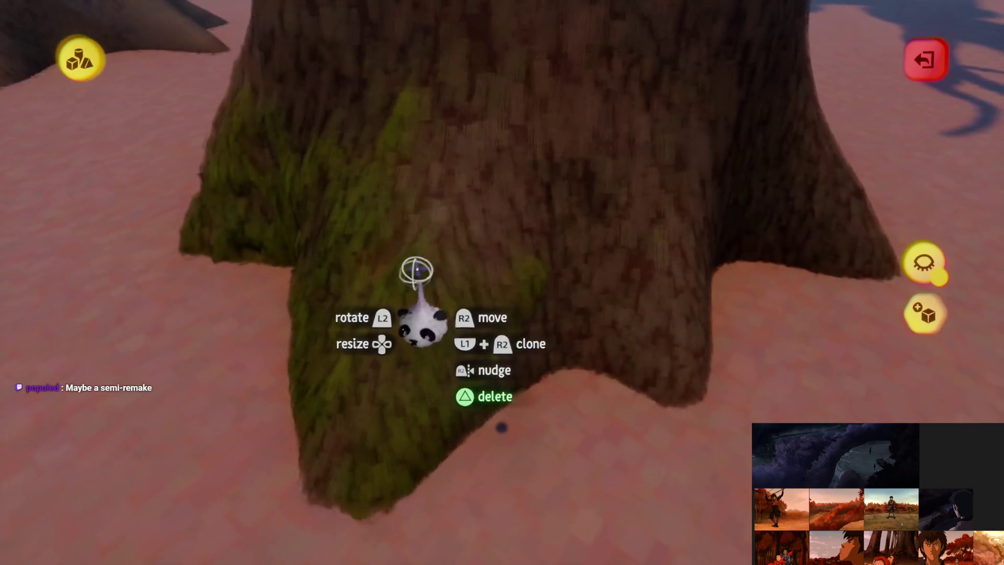
{"action": "mouse_move", "coordinate": [432, 320]}
{"action": "left_mouse_down"}
{"action": "mouse_move", "coordinate": [448, 327]}
{"action": "mouse_move", "coordinate": [450, 260]}
{"action": "mouse_move", "coordinate": [464, 269]}
{"action": "mouse_move", "coordinate": [462, 246]}
{"action": "mouse_move", "coordinate": [480, 331]}
{"action": "mouse_move", "coordinate": [476, 307]}
{"action": "mouse_move", "coordinate": [451, 305]}
{"action": "mouse_move", "coordinate": [439, 330]}
{"action": "mouse_move", "coordinate": [453, 284]}
{"action": "mouse_move", "coordinate": [435, 282]}
{"action": "mouse_move", "coordinate": [448, 330]}
{"action": "mouse_move", "coordinate": [426, 341]}
{"action": "mouse_move", "coordinate": [448, 291]}
{"action": "mouse_move", "coordinate": [466, 287]}
{"action": "left_mouse_up"}
{"action": "mouse_move", "coordinate": [463, 211]}
{"action": "left_mouse_down"}
{"action": "mouse_move", "coordinate": [466, 331]}
{"action": "mouse_move", "coordinate": [422, 327]}
{"action": "mouse_move", "coordinate": [441, 341]}
{"action": "mouse_move", "coordinate": [462, 309]}
{"action": "mouse_move", "coordinate": [450, 313]}
{"action": "mouse_move", "coordinate": [448, 280]}
{"action": "mouse_move", "coordinate": [442, 319]}
{"action": "mouse_move", "coordinate": [457, 253]}
{"action": "mouse_move", "coordinate": [461, 272]}
{"action": "mouse_move", "coordinate": [450, 224]}
{"action": "mouse_move", "coordinate": [460, 280]}
{"action": "mouse_move", "coordinate": [436, 430]}
{"action": "left_mouse_up"}
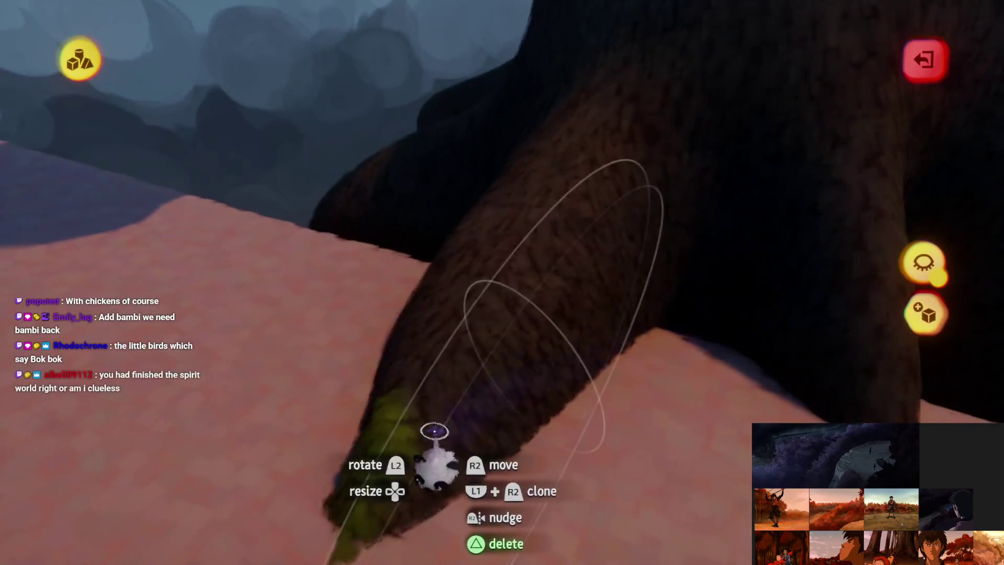
Step: Leave sculpt mode on the trunk and bring up the creation menu's save options
{"action": "scroll", "coordinate": [480, 335], "scroll_direction": "down", "scroll_amount": 10}
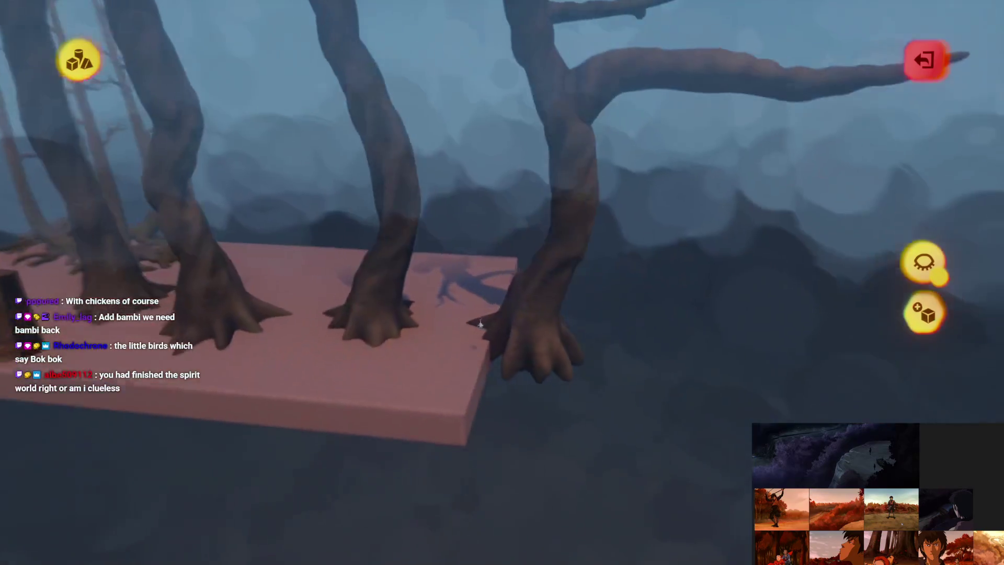
{"action": "scroll", "coordinate": [475, 321], "scroll_direction": "up", "scroll_amount": 10}
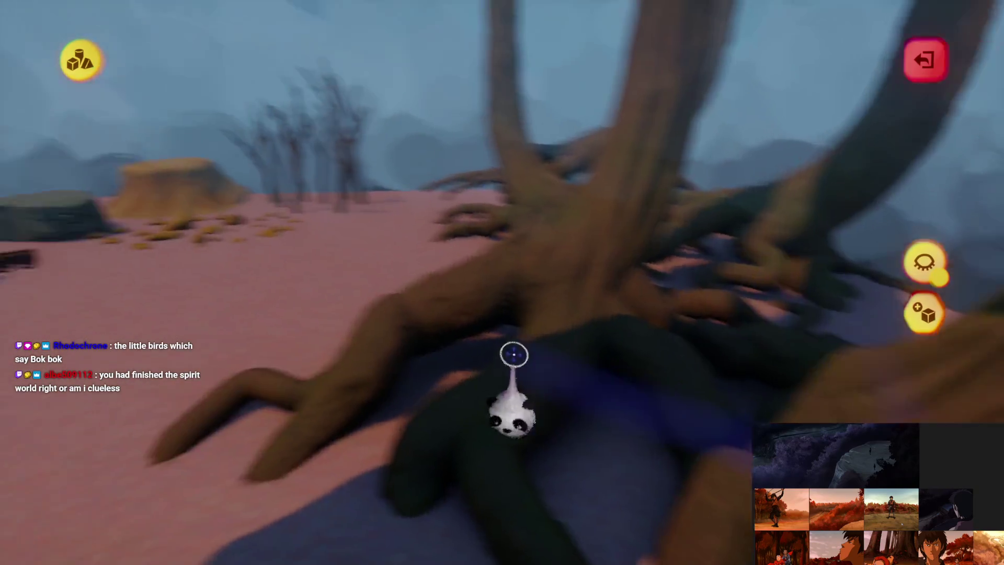
{"action": "scroll", "coordinate": [485, 296], "scroll_direction": "down", "scroll_amount": 10}
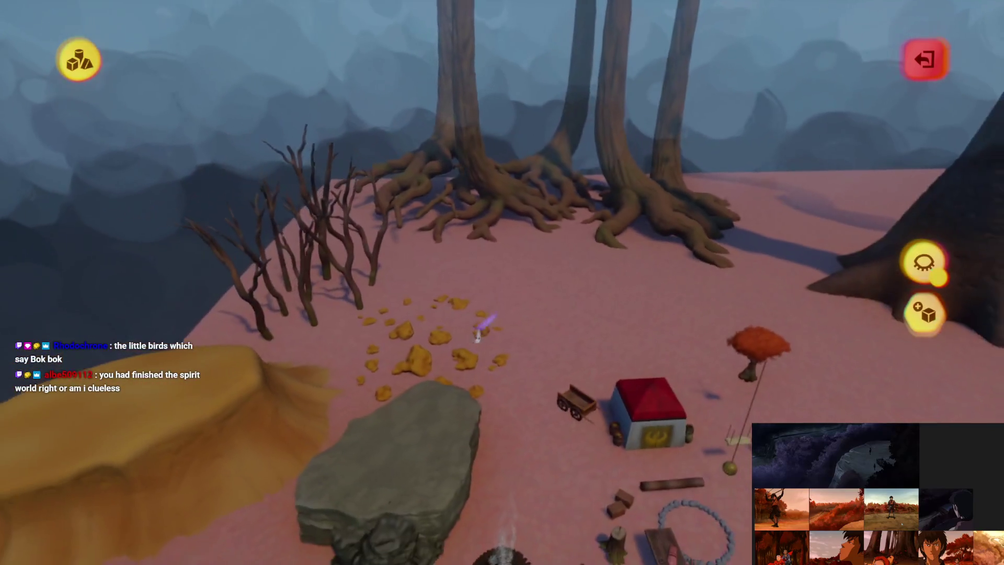
{"action": "key", "text": "Escape"}
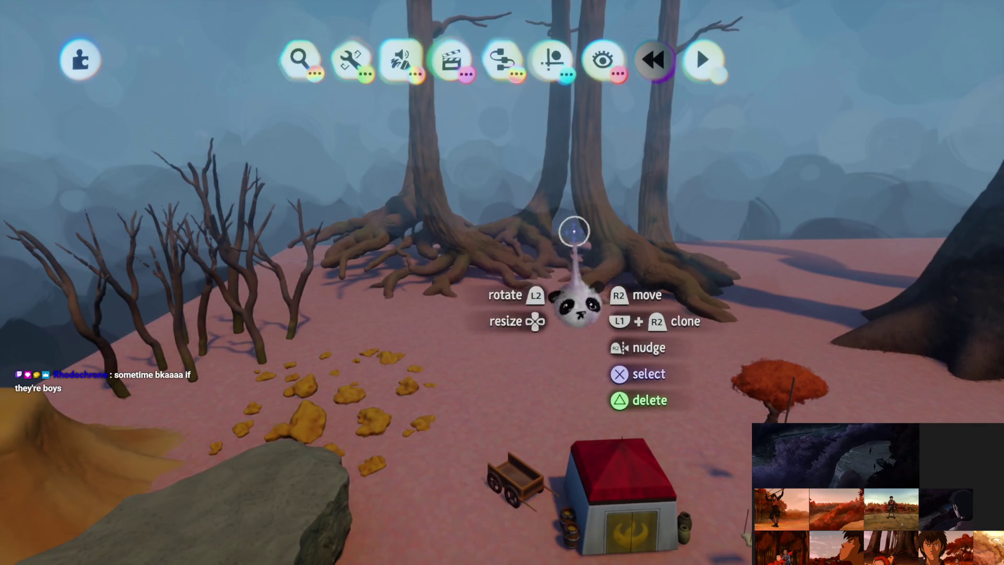
{"action": "key", "text": "Escape"}
{"action": "left_click", "coordinate": [639, 395]}
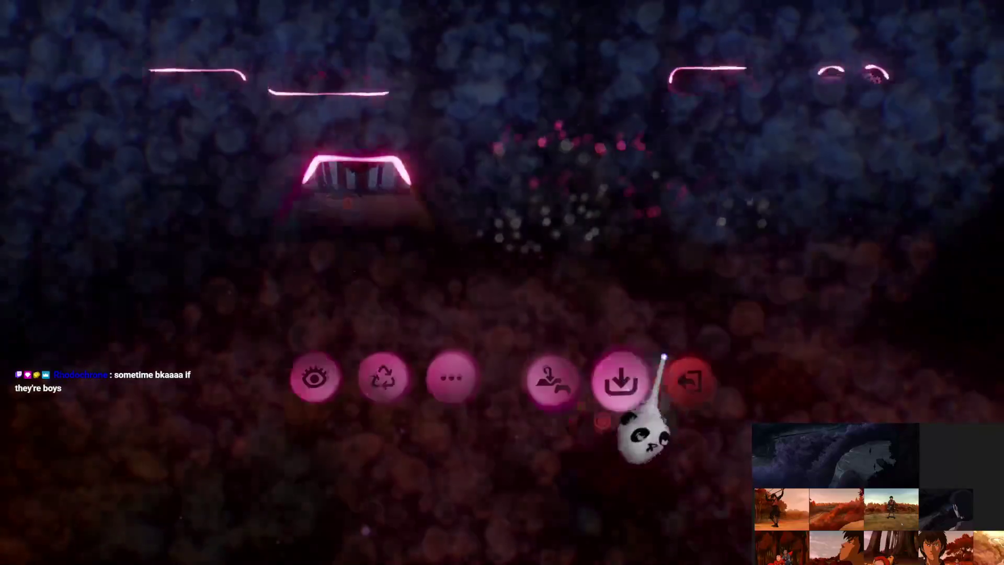
Step: Save Jet's Forest Assets online as a private version, then exit to My Creations
{"action": "left_click", "coordinate": [828, 313]}
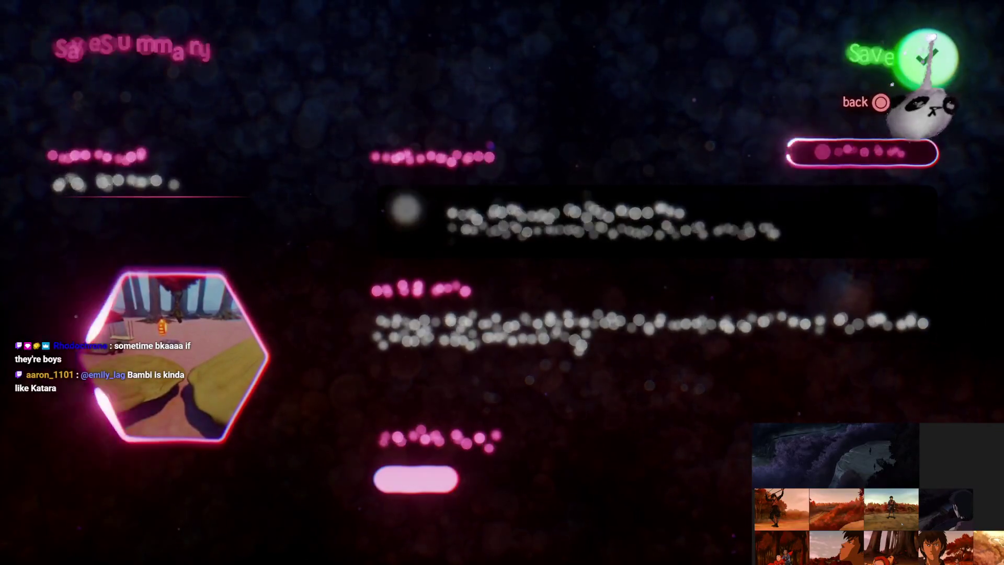
{"action": "left_click", "coordinate": [923, 56]}
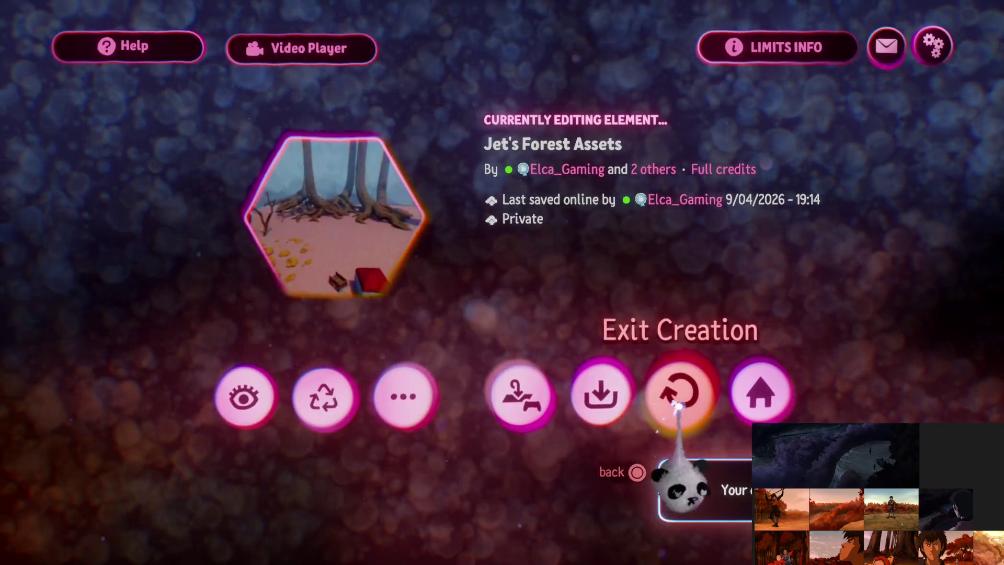
{"action": "left_click", "coordinate": [677, 402]}
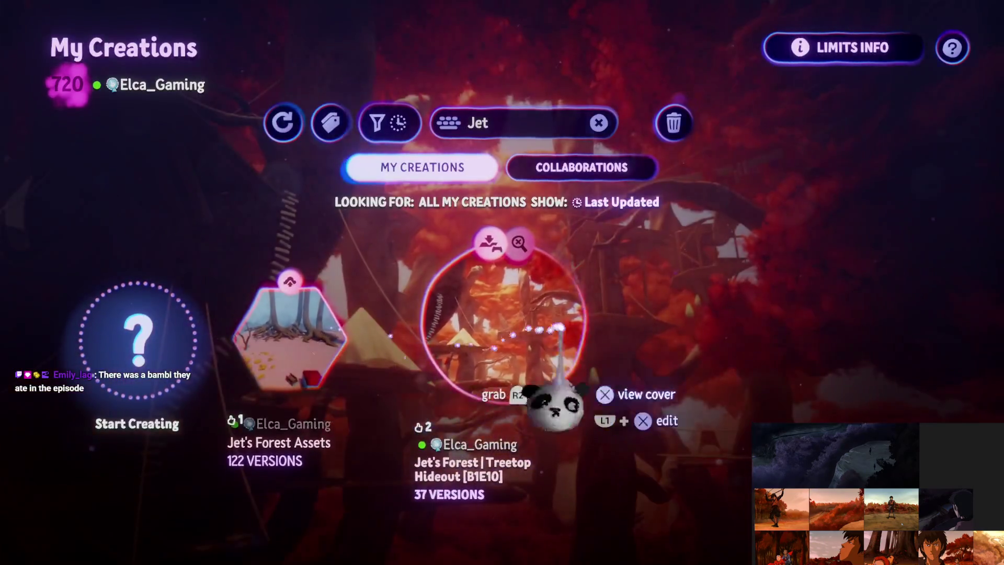
Step: Edit Jet's Forest | Treetop Hideout [B1E10] and bring up its creation menu
{"action": "left_click", "coordinate": [549, 328]}
{"action": "left_click", "coordinate": [455, 448]}
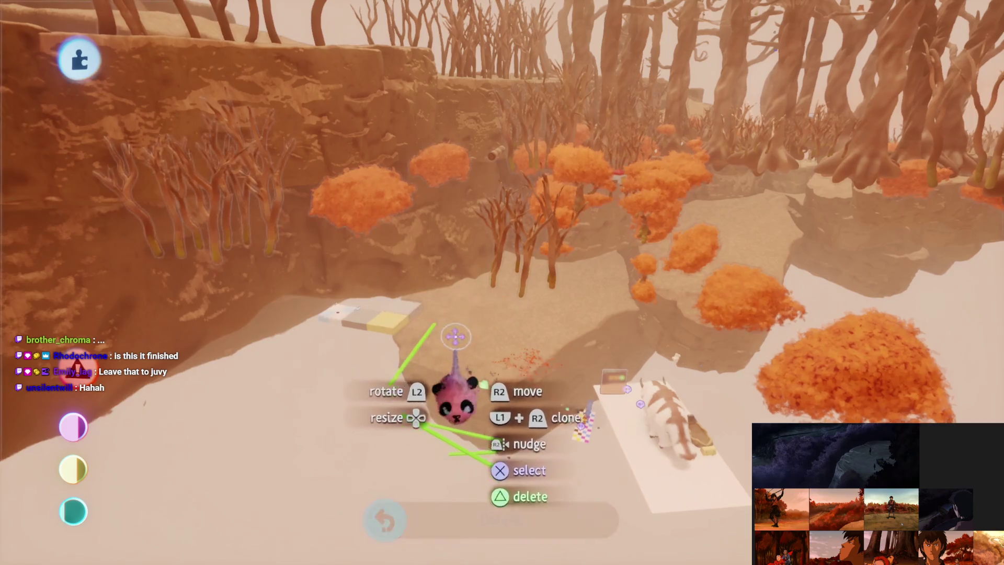
{"action": "key", "text": "Escape"}
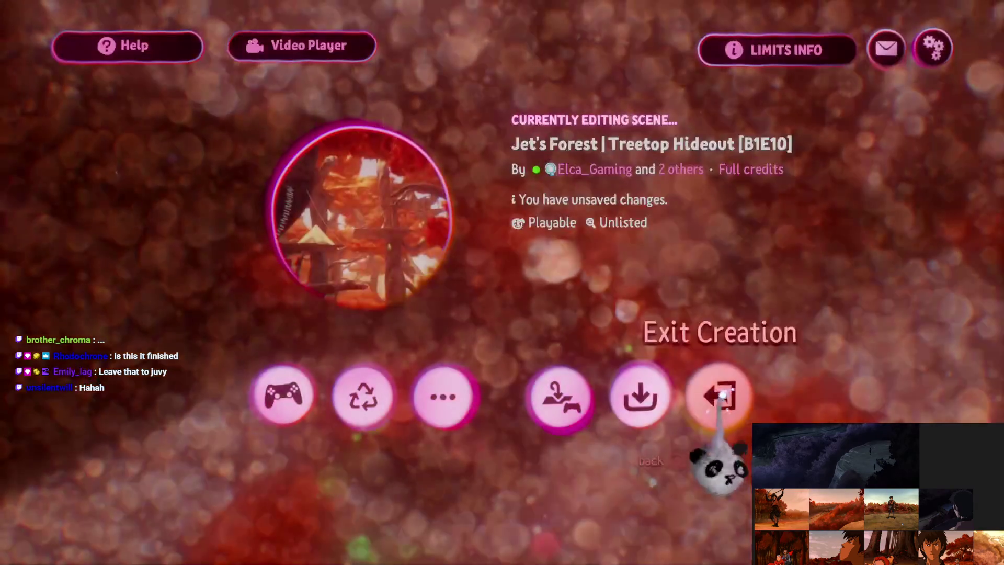
Step: Exit the Treetop Hideout scene and reopen Jet's Forest Assets for editing
{"action": "left_click", "coordinate": [721, 395]}
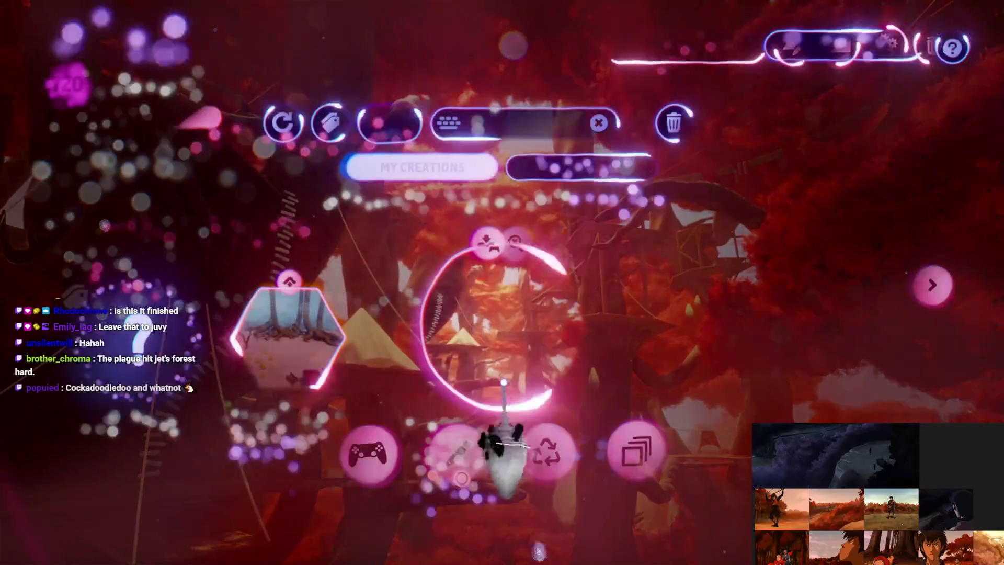
{"action": "left_click", "coordinate": [304, 345]}
{"action": "left_click", "coordinate": [455, 447]}
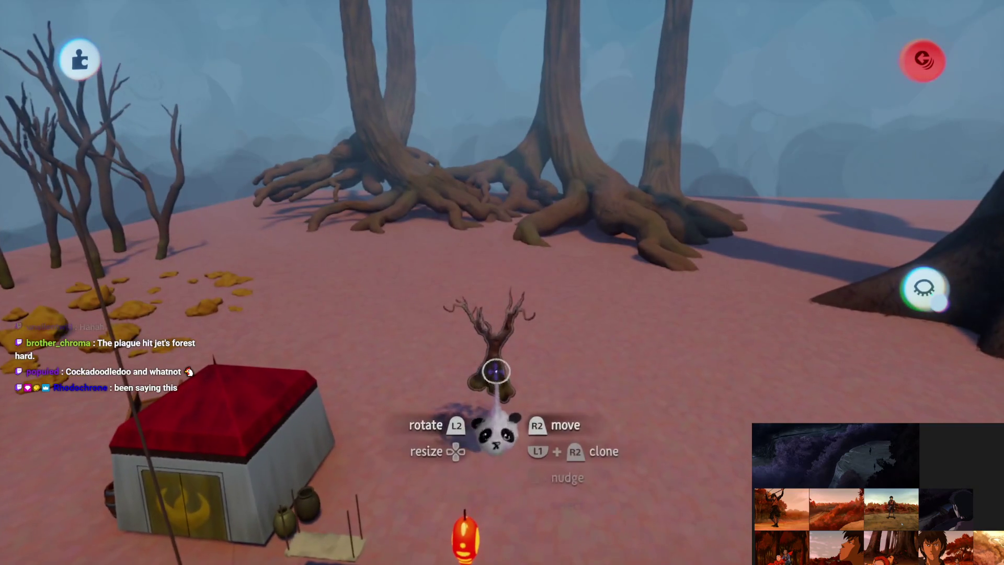
Step: Restore the small tree's deleted foliage, thin the red tree's foliage, then bring up the save menu
{"action": "key", "text": "ctrl+z"}
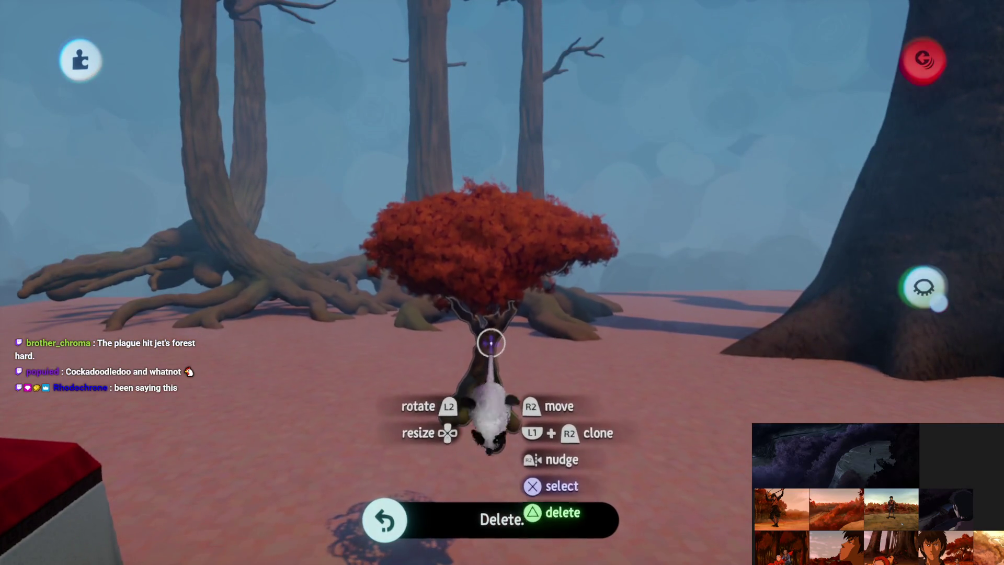
{"action": "left_click", "coordinate": [299, 110]}
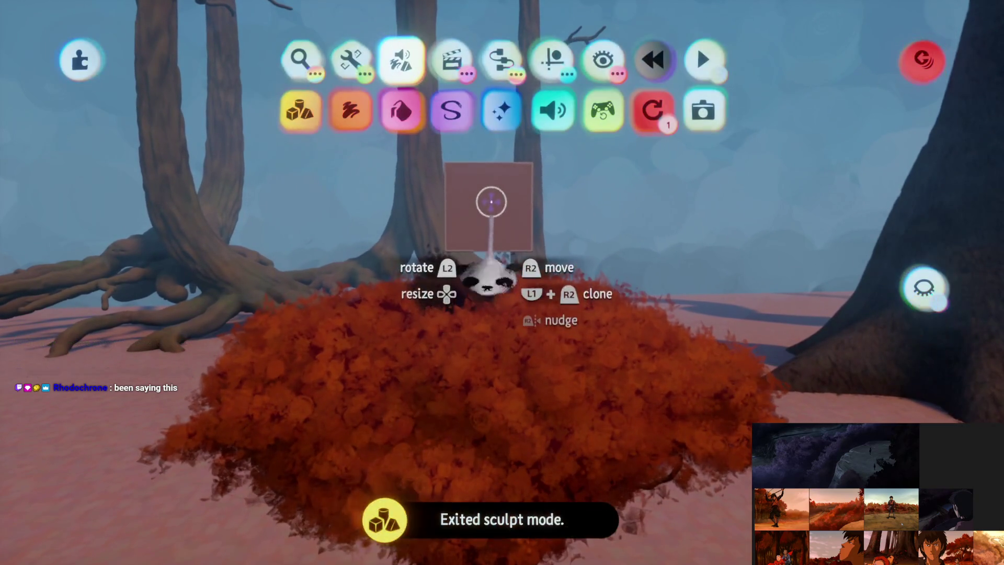
{"action": "left_click", "coordinate": [350, 59]}
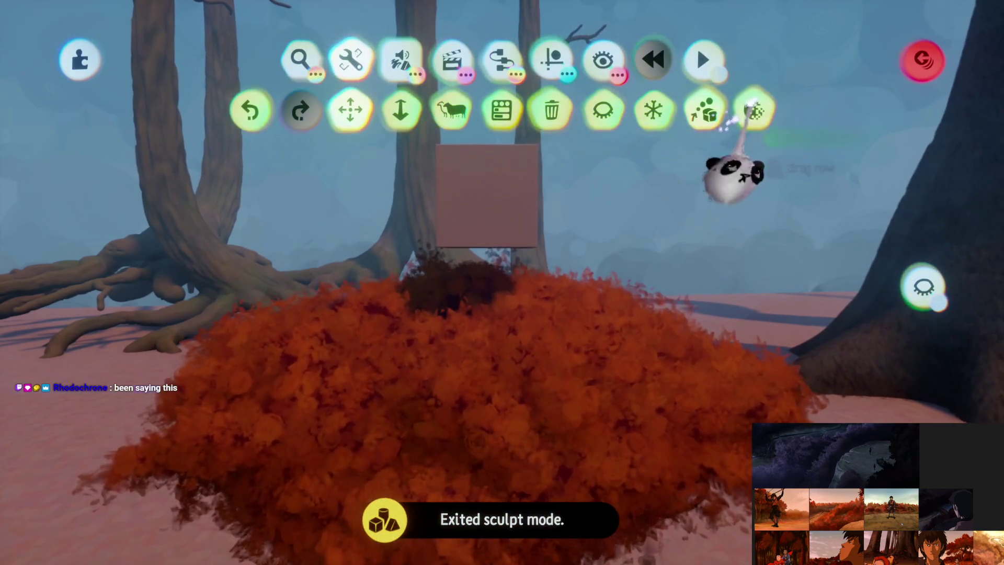
{"action": "left_click", "coordinate": [753, 109]}
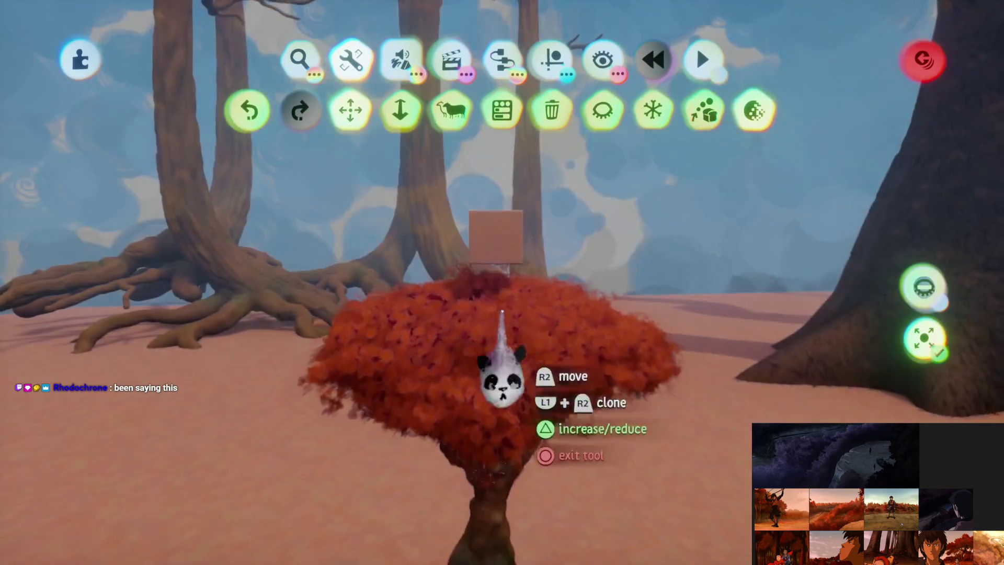
{"action": "key", "text": "Escape"}
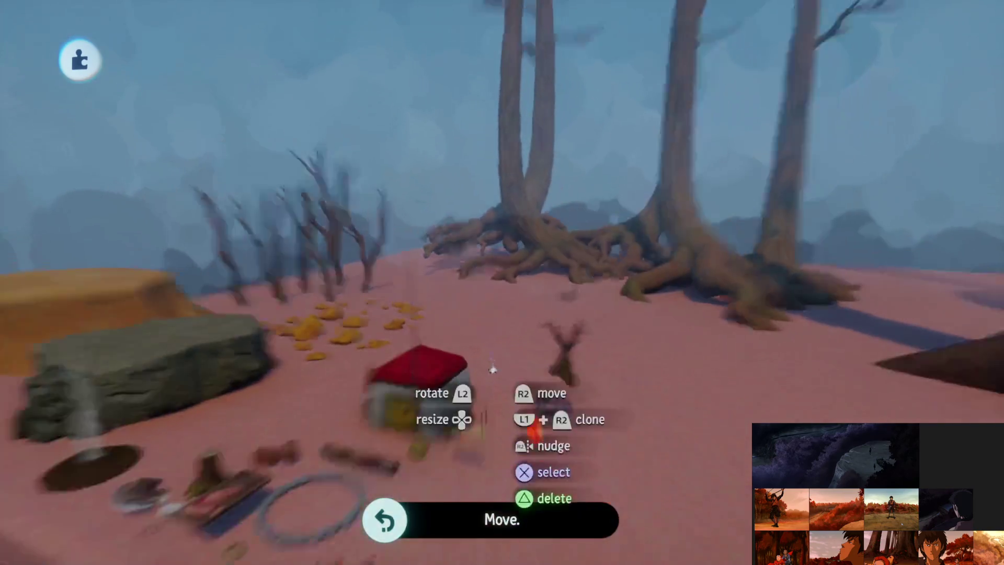
{"action": "key", "text": "Escape"}
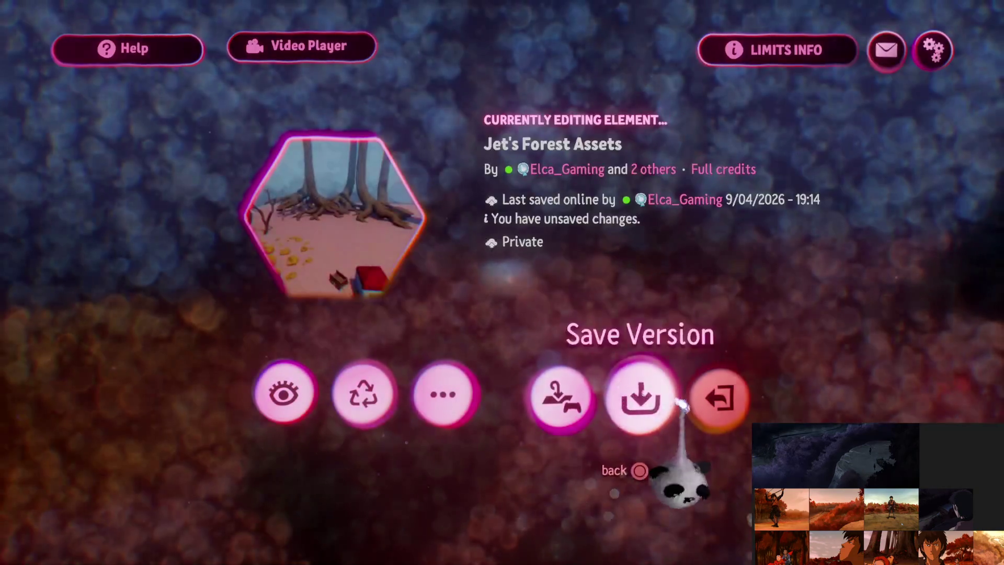
Step: Save a new version of Jet's Forest Assets online as private
{"action": "left_click", "coordinate": [641, 396]}
{"action": "left_click", "coordinate": [785, 314]}
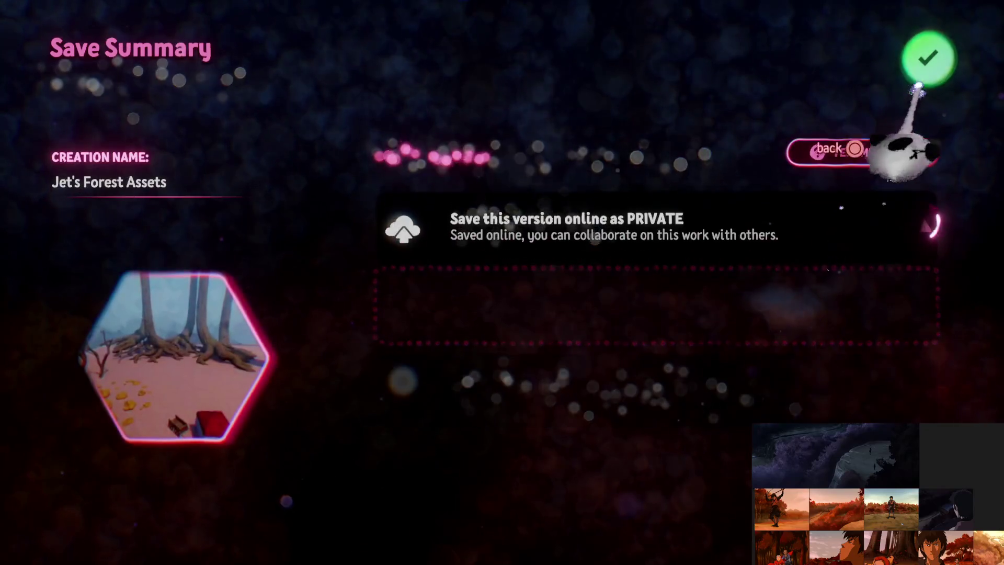
{"action": "left_click", "coordinate": [927, 56]}
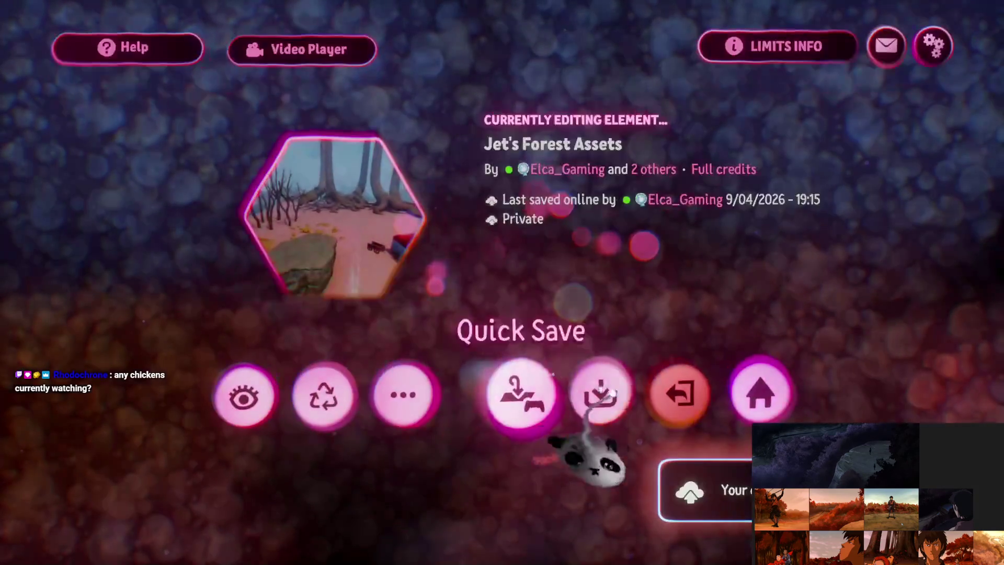
Step: Exit Jet's Forest Assets and open Treetop Hideout from My Creations
{"action": "left_click", "coordinate": [678, 391]}
{"action": "key", "text": "Escape"}
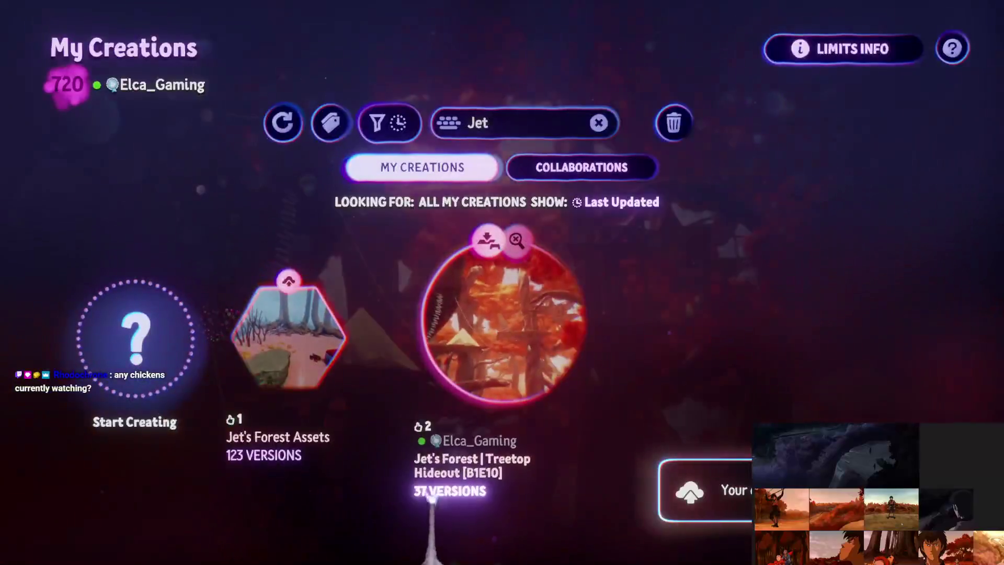
{"action": "left_click", "coordinate": [460, 397]}
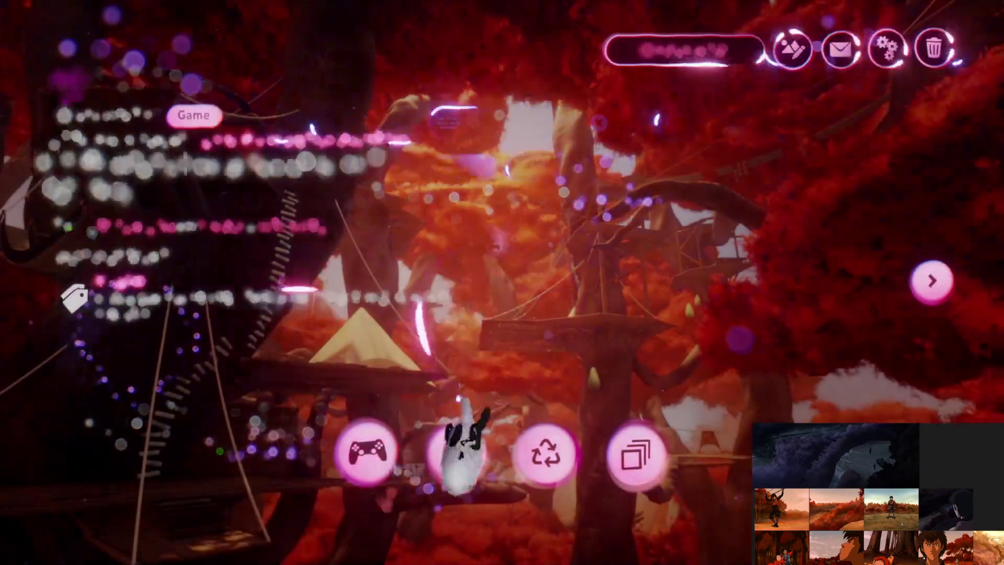
Step: Edit the Treetop Hideout scene and show the three red-roofed tents beside the stone ring
{"action": "left_click", "coordinate": [463, 445]}
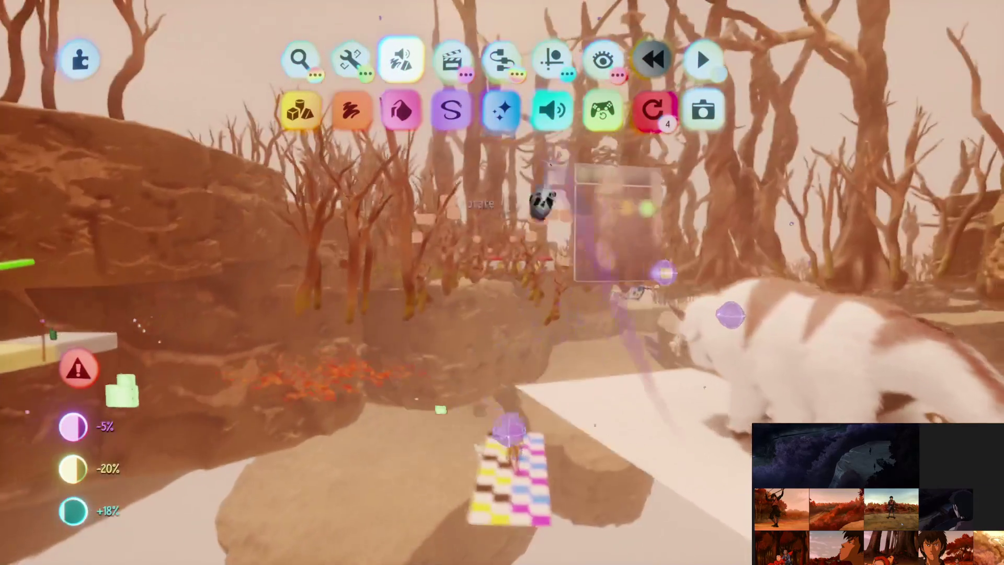
{"action": "left_click", "coordinate": [552, 62]}
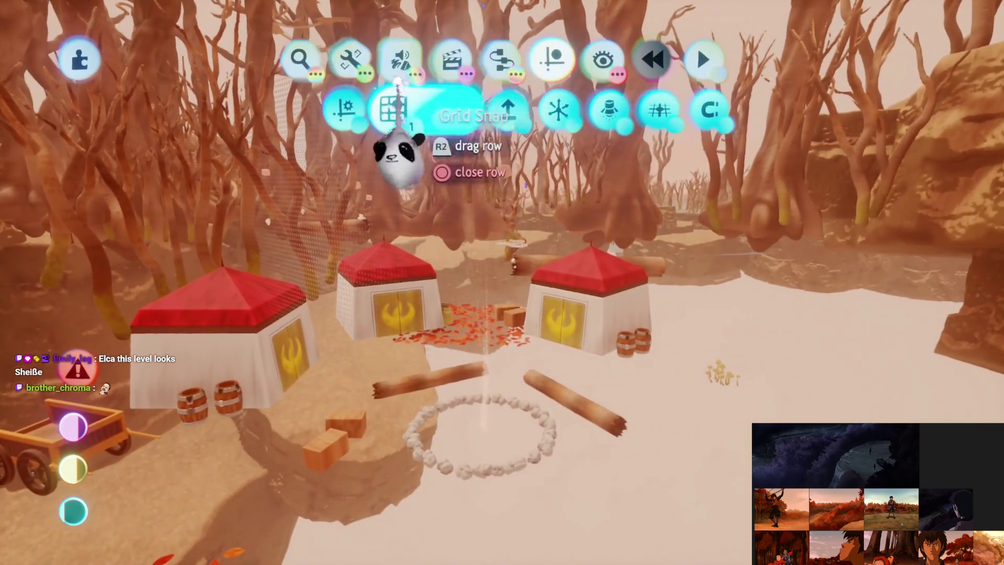
{"action": "left_click", "coordinate": [400, 55]}
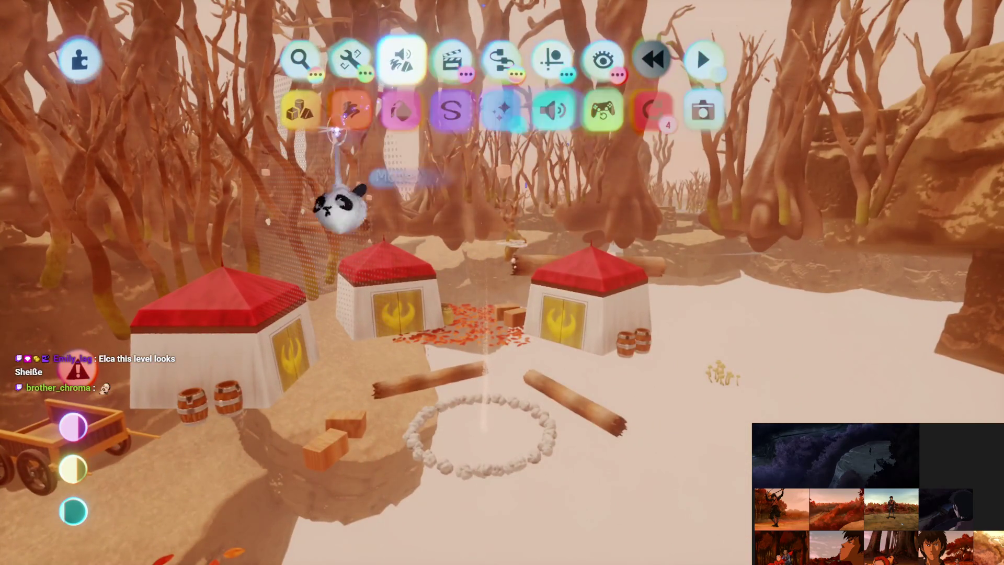
Step: Stamp an enlarged Rounded Cube sculpt shape underneath the tent camp
{"action": "left_click", "coordinate": [310, 104]}
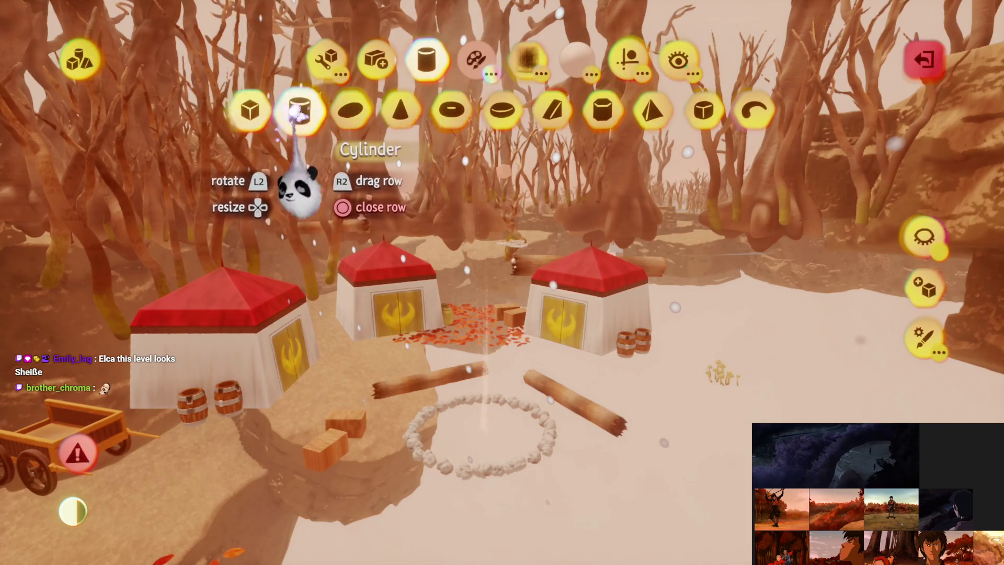
{"action": "left_click", "coordinate": [703, 110]}
{"action": "scroll", "coordinate": [481, 380], "scroll_direction": "down", "scroll_amount": 5}
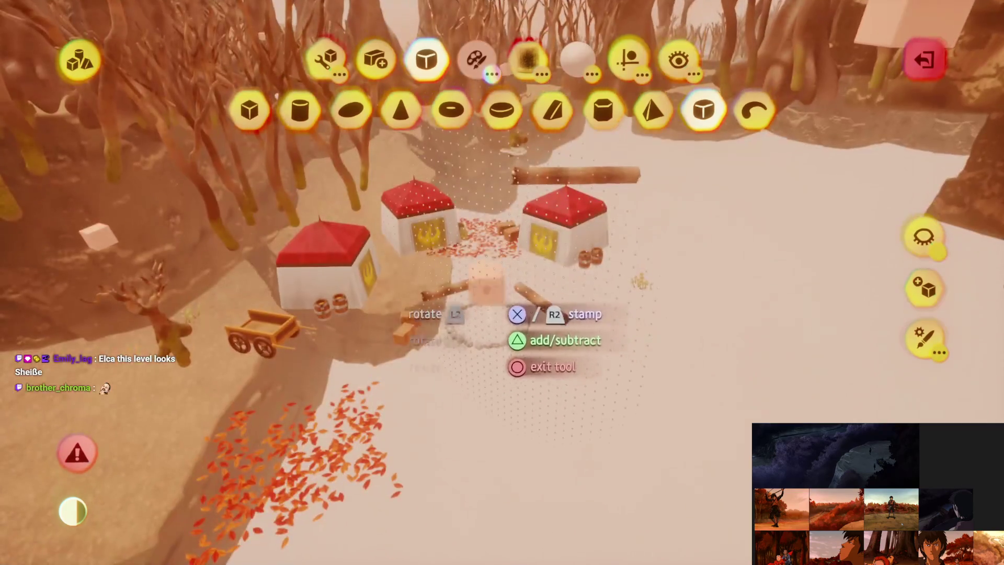
{"action": "key", "text": "Up"}
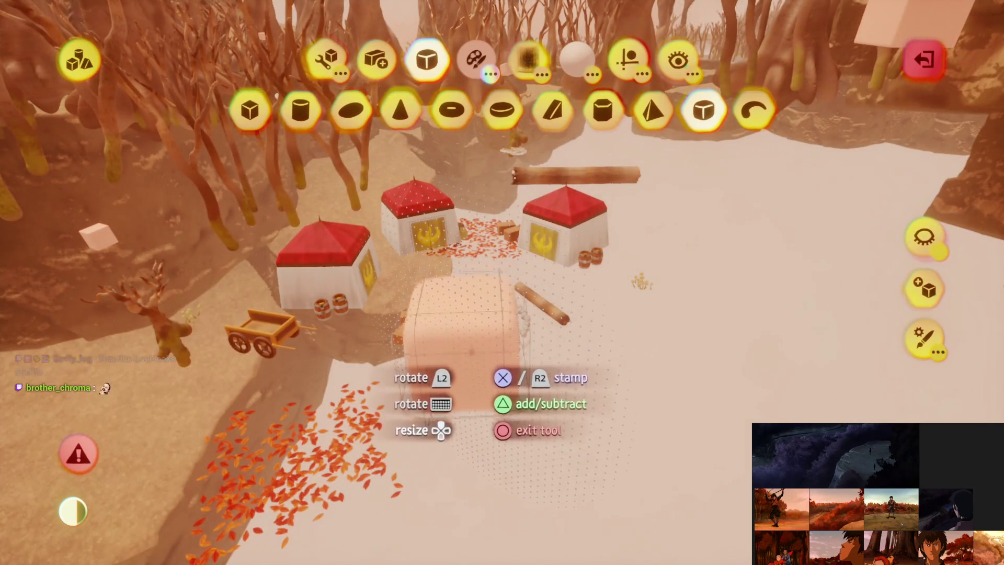
{"action": "key", "text": "Left"}
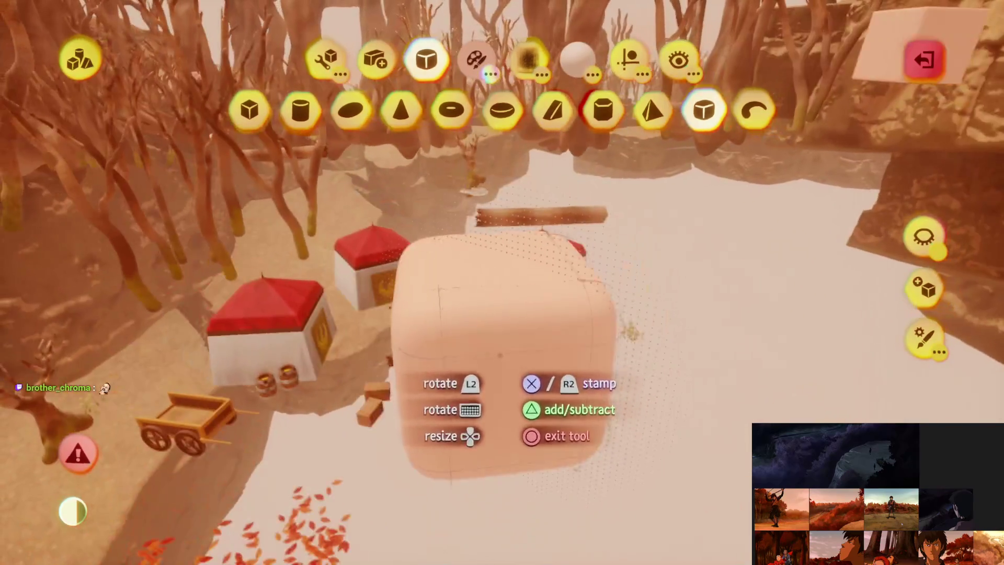
{"action": "key", "text": "x"}
{"action": "key", "text": "Escape"}
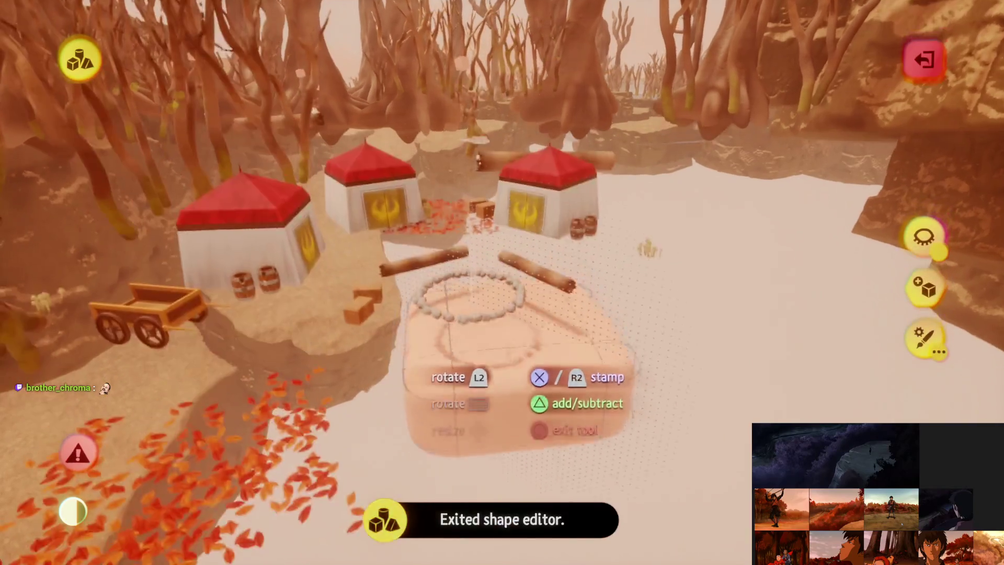
Step: Refine the rounded cube base using the Grid Snap guide settings
{"action": "left_click", "coordinate": [628, 58]}
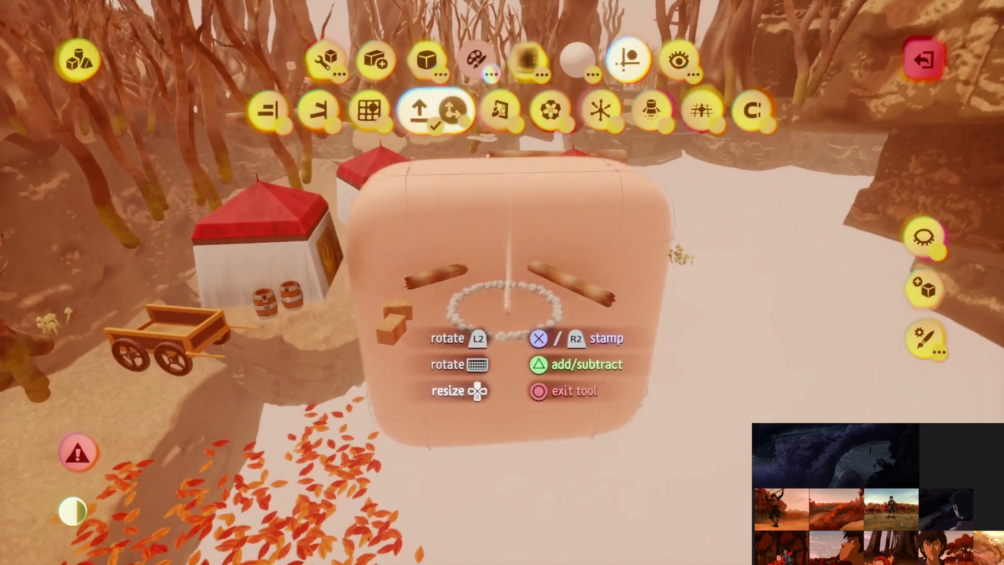
{"action": "key", "text": "Escape"}
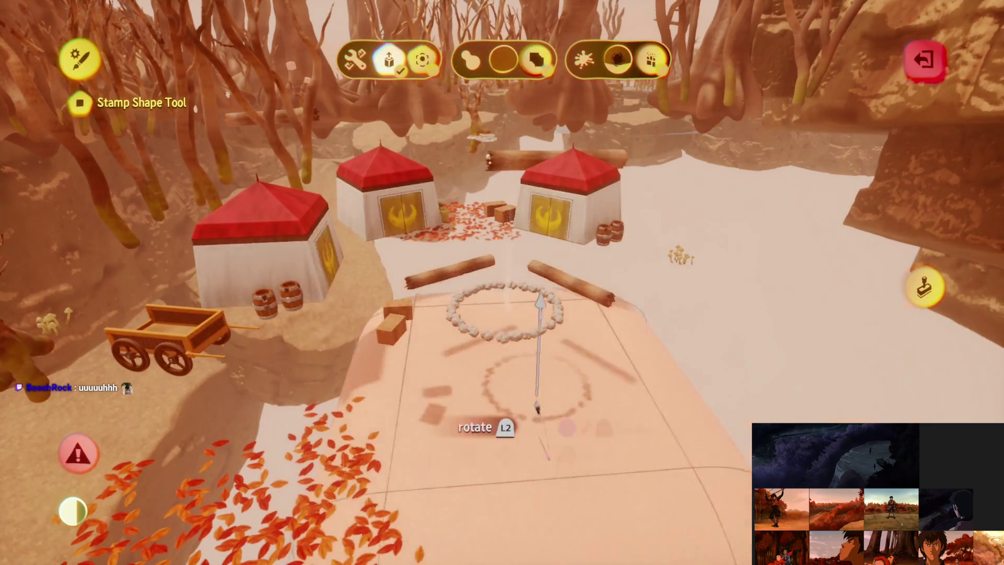
{"action": "key", "text": "Escape"}
{"action": "key", "text": "Return"}
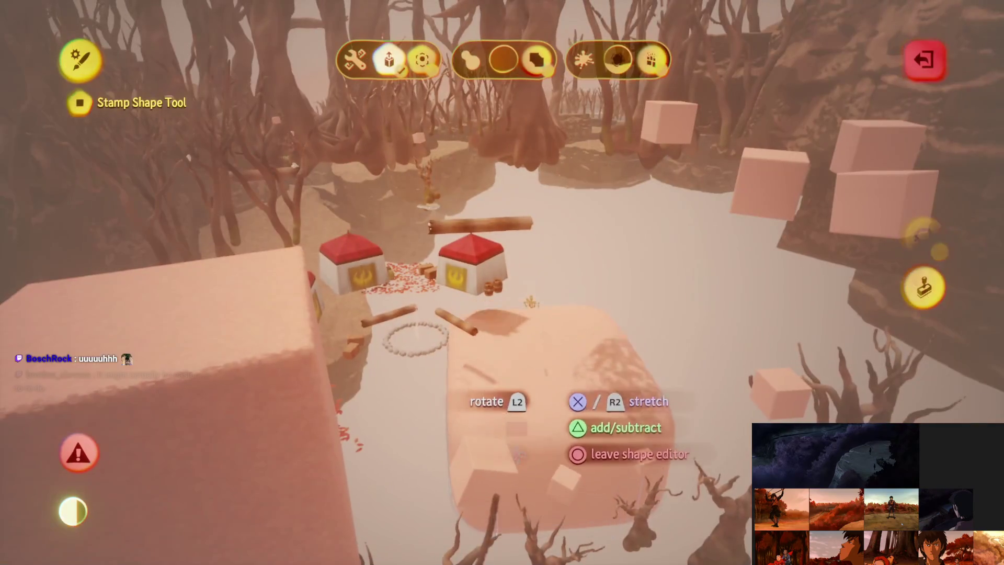
{"action": "key", "text": "Escape"}
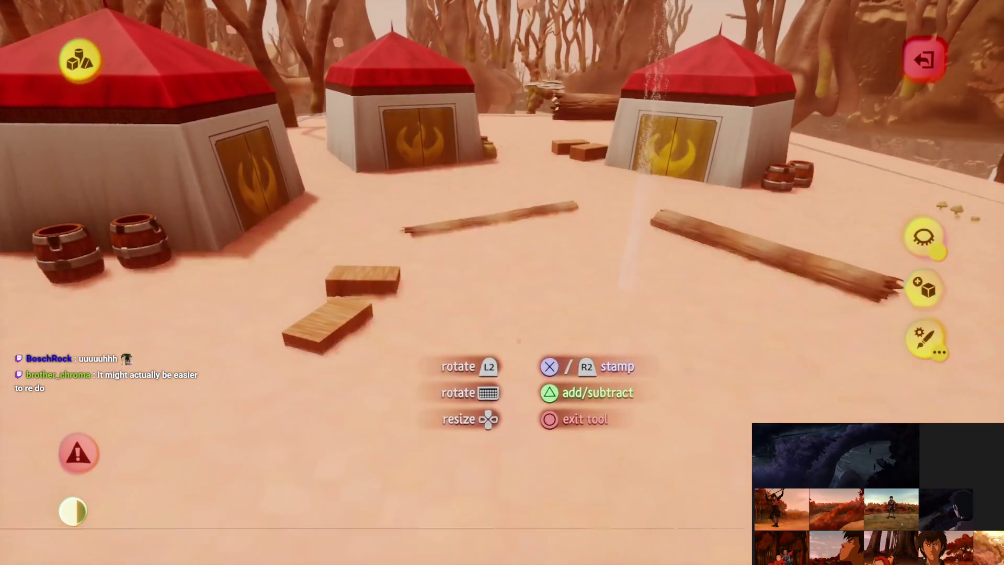
{"action": "key", "text": "Escape"}
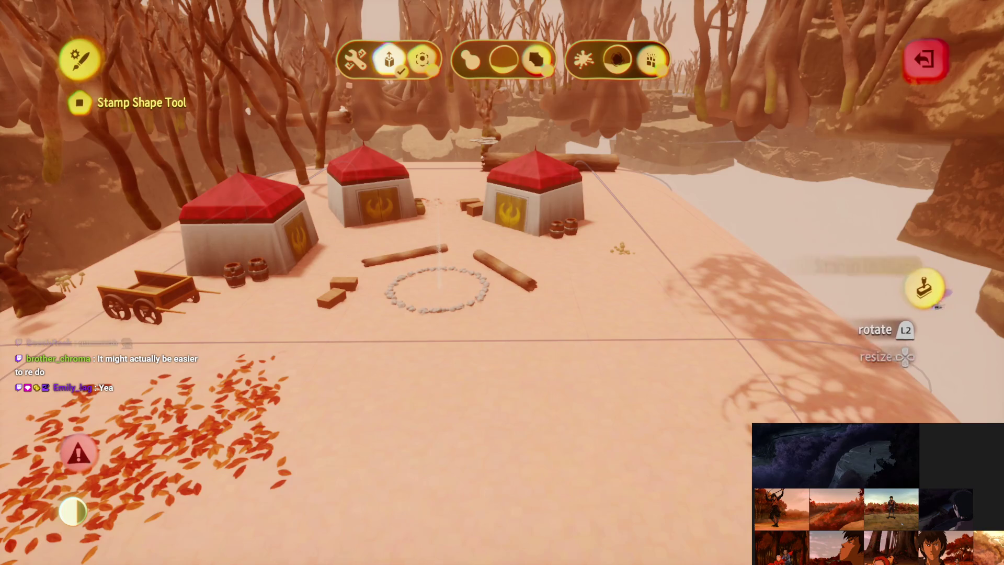
{"action": "key", "text": "Escape"}
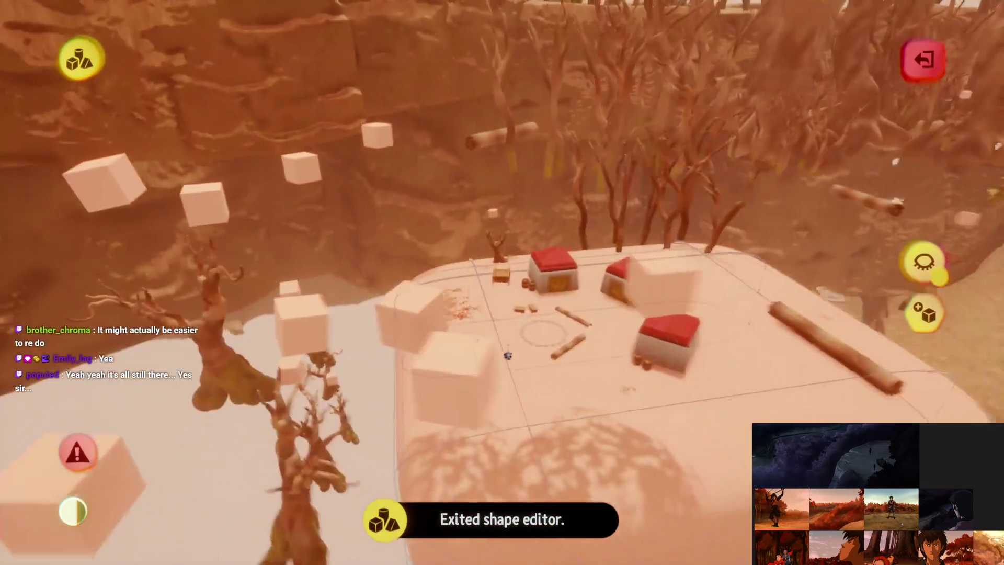
{"action": "scroll", "coordinate": [507, 354], "scroll_direction": "down", "scroll_amount": 5}
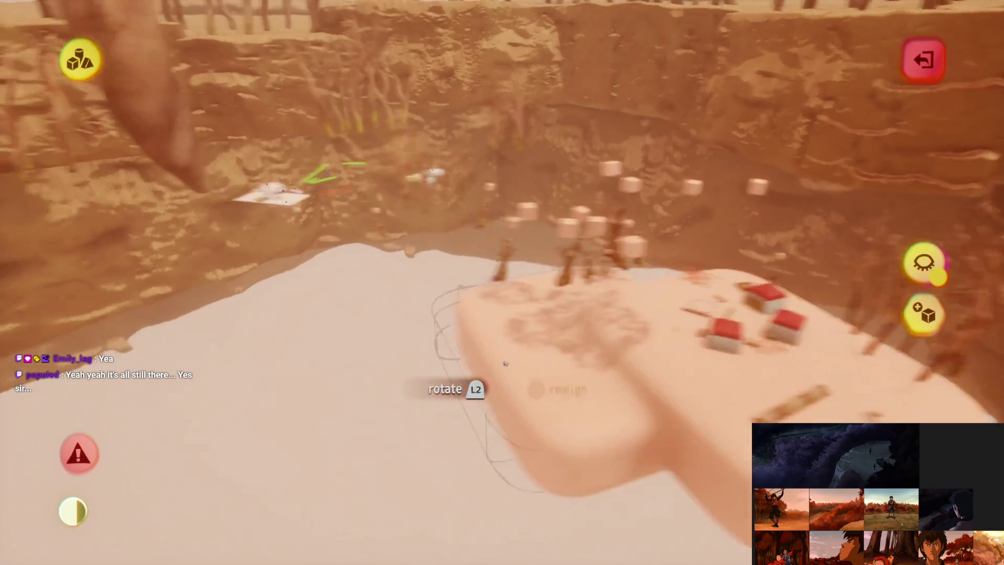
Step: Move the rounded base into the canyon hollow beneath Appa, then check it from several viewpoints
{"action": "mouse_move", "coordinate": [504, 392]}
{"action": "left_mouse_down"}
{"action": "mouse_move", "coordinate": [511, 386]}
{"action": "mouse_move", "coordinate": [473, 275]}
{"action": "mouse_move", "coordinate": [497, 289]}
{"action": "mouse_move", "coordinate": [506, 316]}
{"action": "left_mouse_up"}
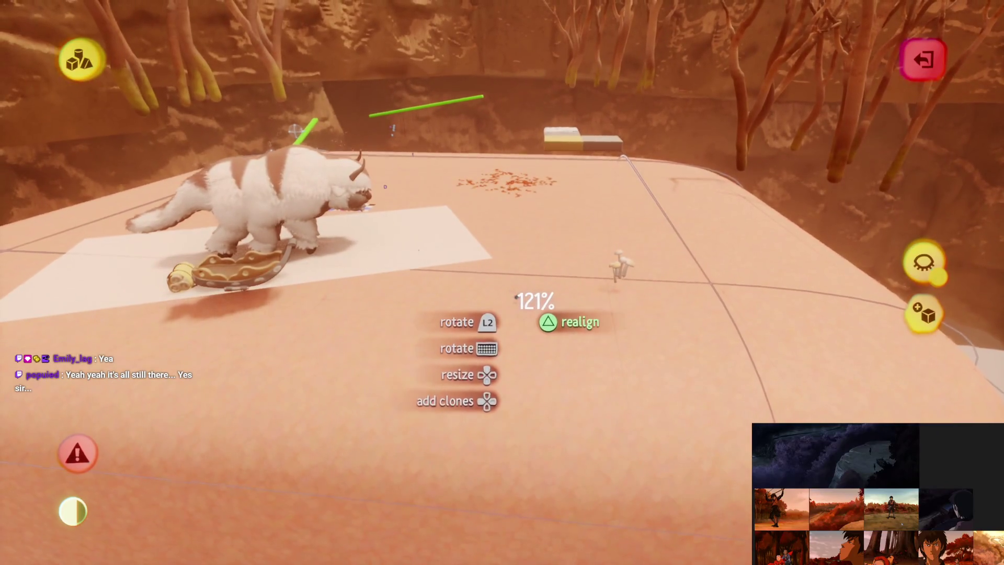
{"action": "scroll", "coordinate": [515, 296], "scroll_direction": "down", "scroll_amount": 10}
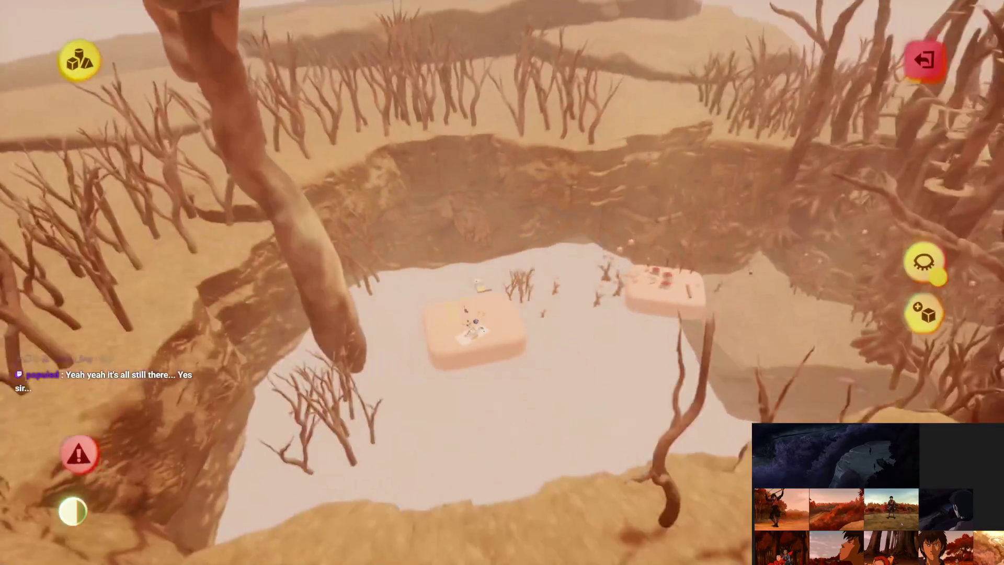
{"action": "scroll", "coordinate": [502, 282], "scroll_direction": "down", "scroll_amount": 5}
{"action": "scroll", "coordinate": [502, 272], "scroll_direction": "up", "scroll_amount": 5}
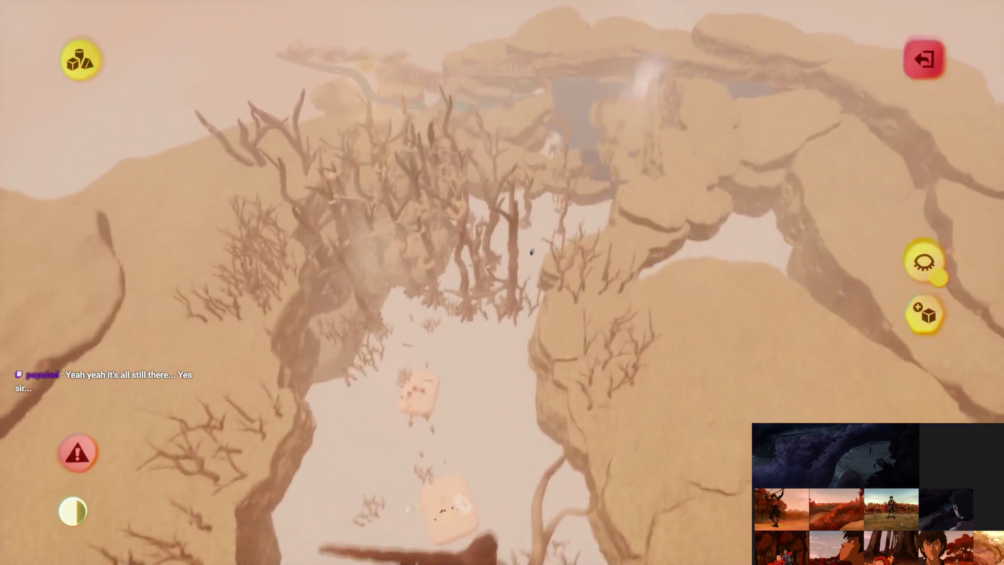
{"action": "scroll", "coordinate": [522, 217], "scroll_direction": "down", "scroll_amount": 5}
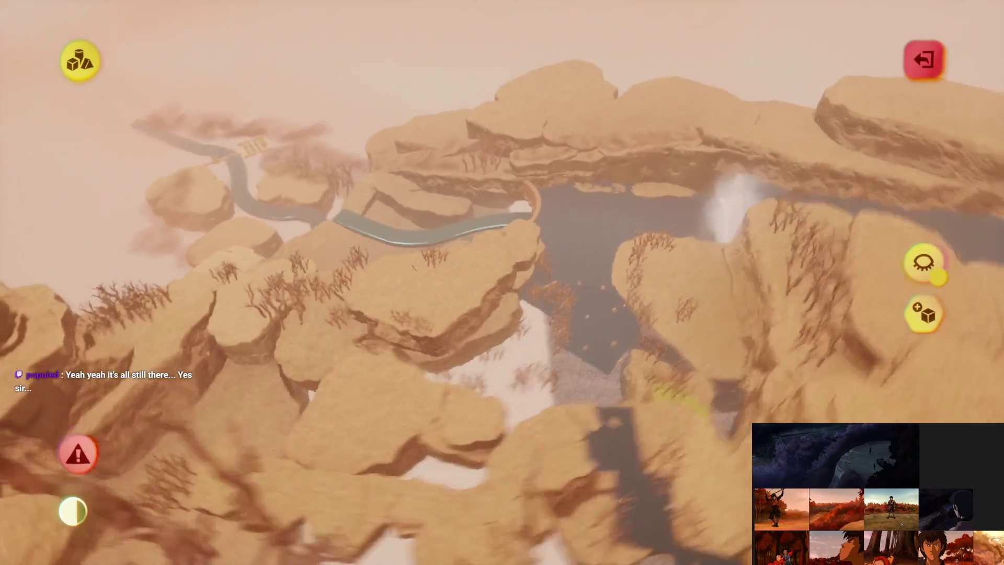
{"action": "scroll", "coordinate": [515, 312], "scroll_direction": "up", "scroll_amount": 5}
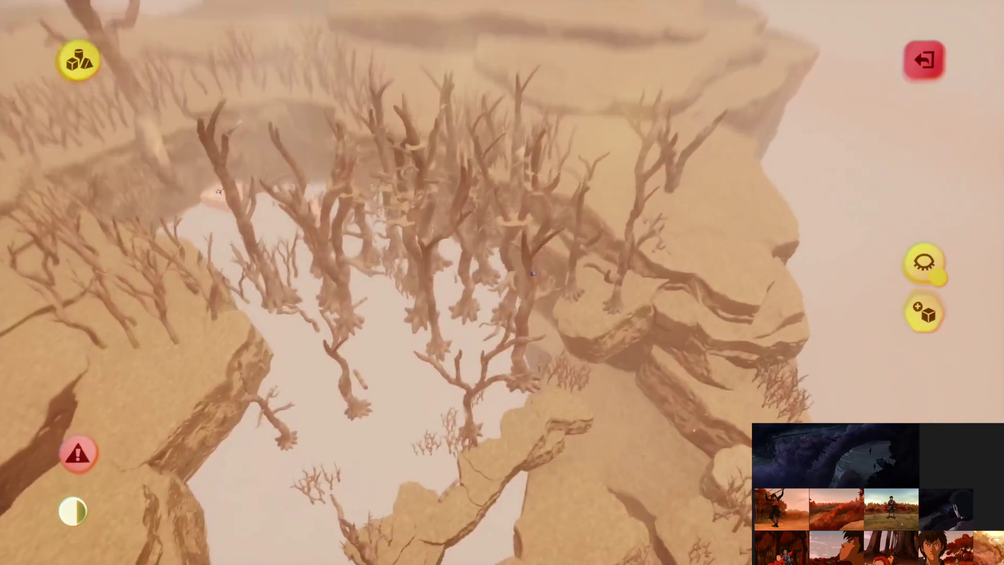
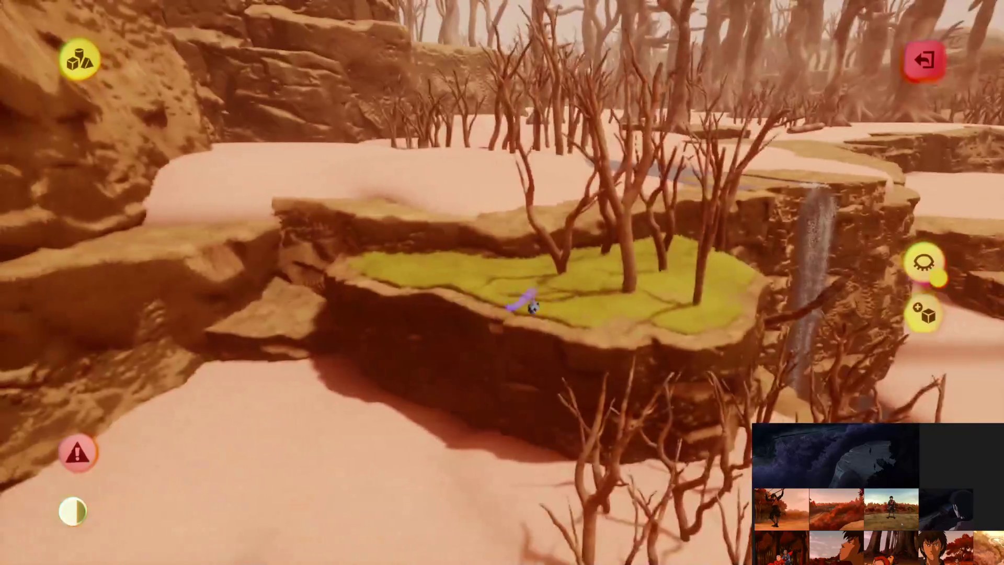
Step: Exit sculpt mode to view the pink canyon ground and its dead-bush clumps
{"action": "key", "text": "Escape"}
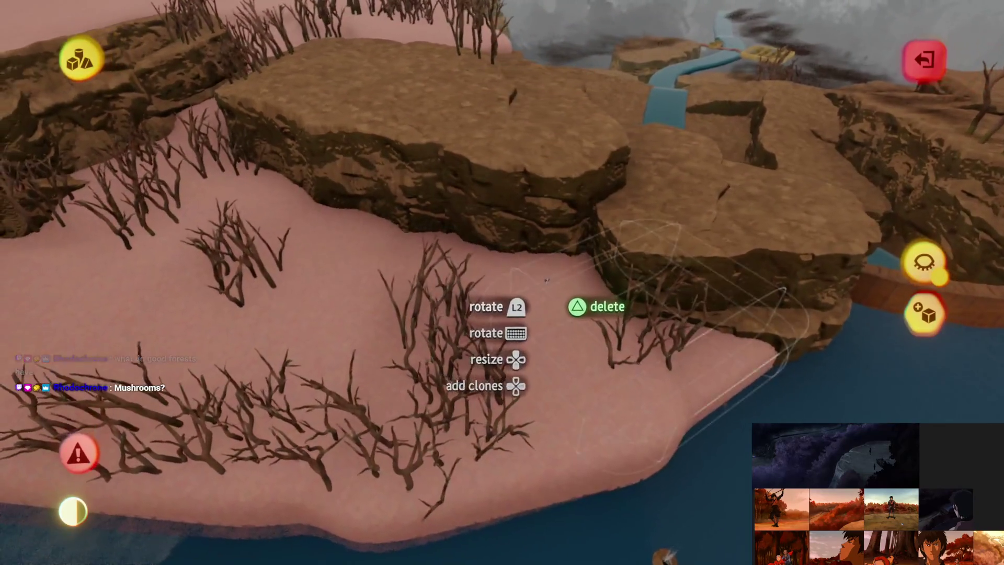
Step: Orbit the camera around the island down to the clearing with three red-roofed huts
{"action": "key", "text": "Right"}
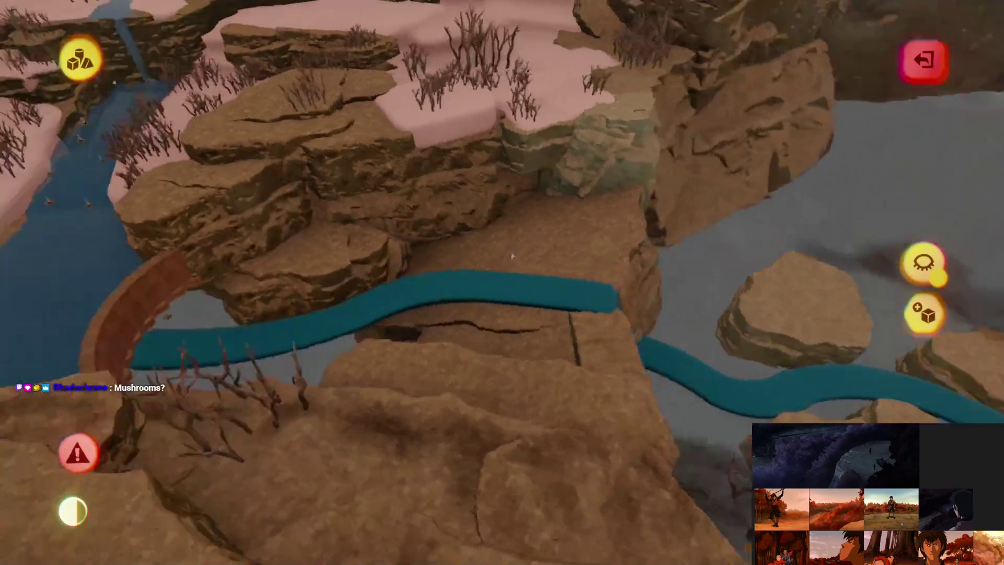
{"action": "key", "text": "Right"}
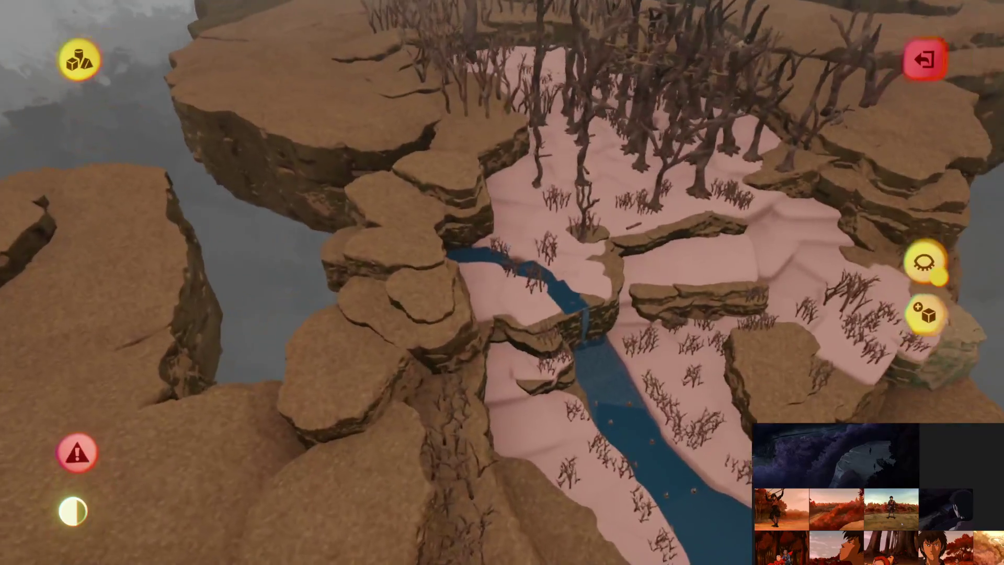
{"action": "key", "text": "Right"}
{"action": "key", "text": "Right"}
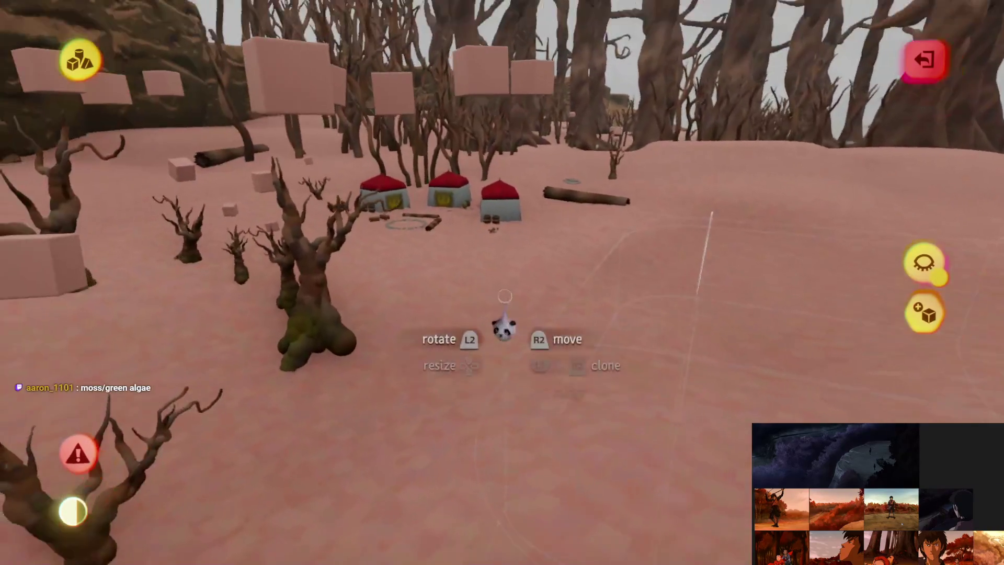
Step: Change the ground sculpture's tint from sandy yellow to pink-red
{"action": "key", "text": "Escape"}
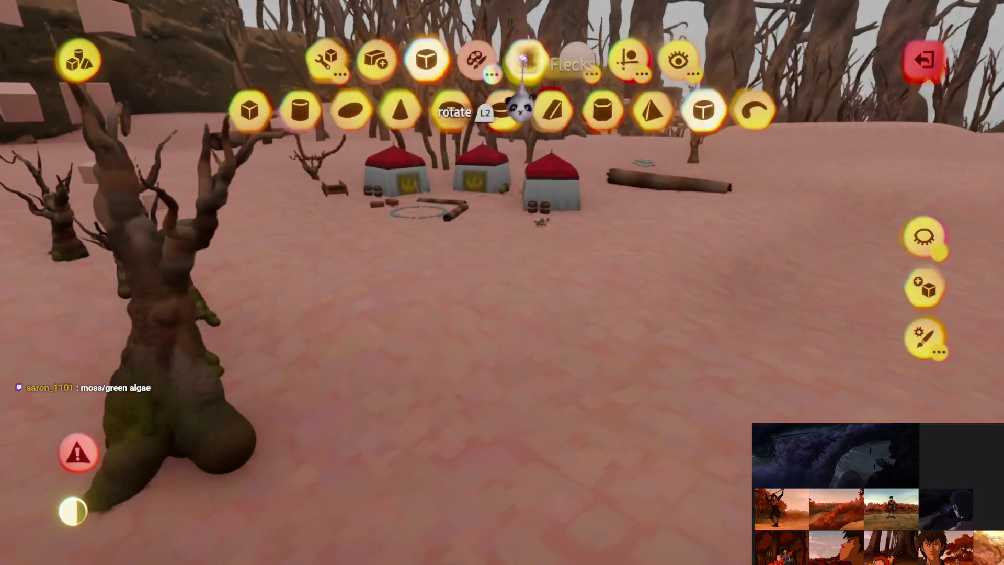
{"action": "left_click", "coordinate": [527, 62]}
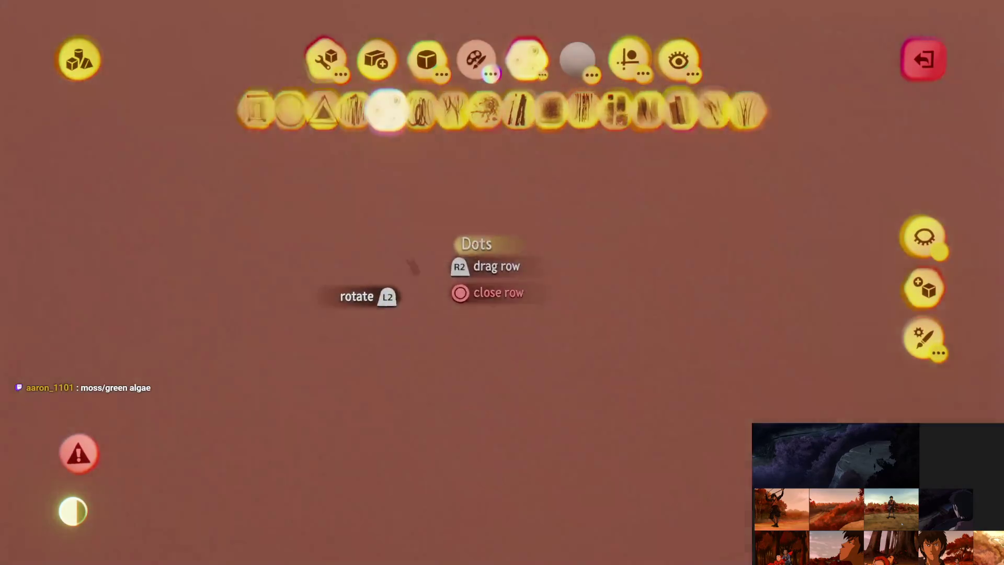
{"action": "key", "text": "Escape"}
{"action": "left_click", "coordinate": [503, 278]}
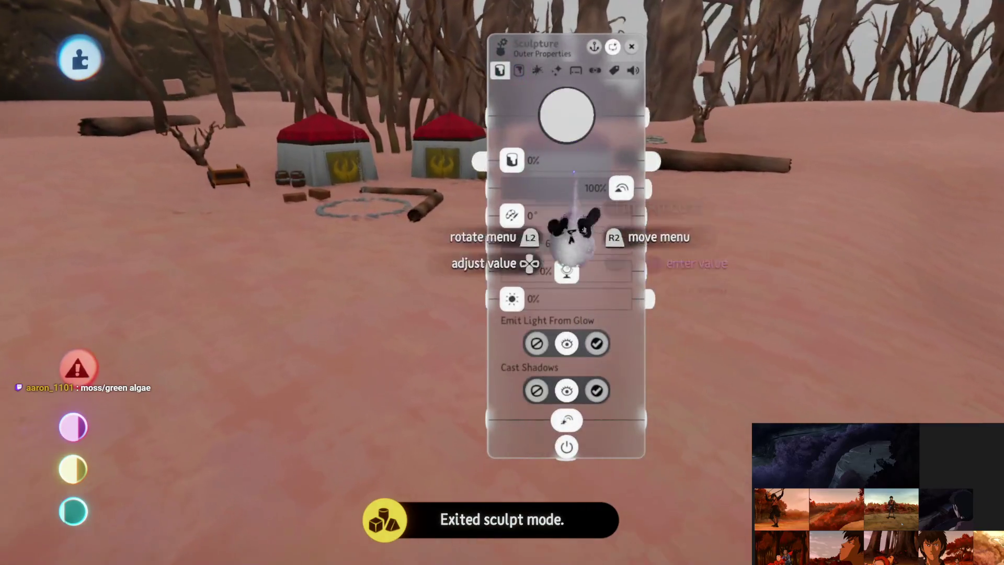
{"action": "mouse_move", "coordinate": [570, 113]}
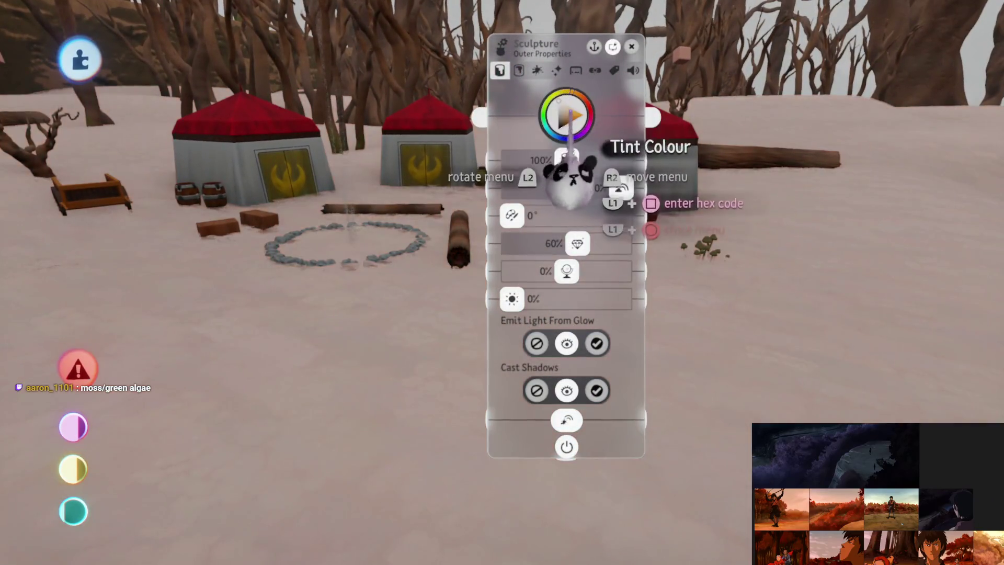
{"action": "left_click_drag", "start_coordinate": [559, 97], "coordinate": [588, 101]}
{"action": "mouse_move", "coordinate": [588, 199]}
{"action": "left_mouse_down"}
{"action": "mouse_move", "coordinate": [572, 225]}
{"action": "mouse_move", "coordinate": [578, 210]}
{"action": "mouse_move", "coordinate": [578, 256]}
{"action": "mouse_move", "coordinate": [539, 152]}
{"action": "left_mouse_up"}
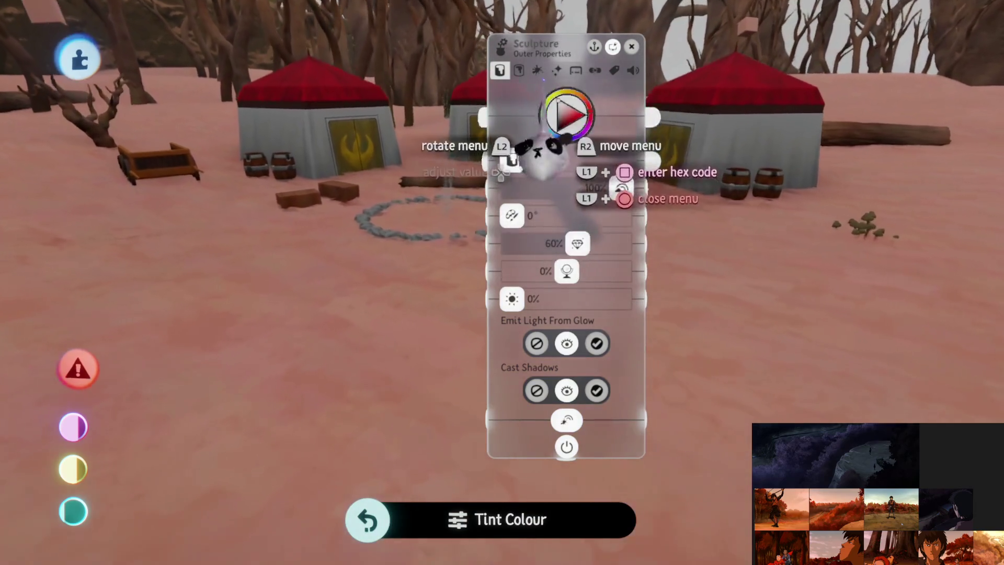
{"action": "key", "text": "Escape"}
{"action": "key", "text": "Right"}
{"action": "key", "text": "Right"}
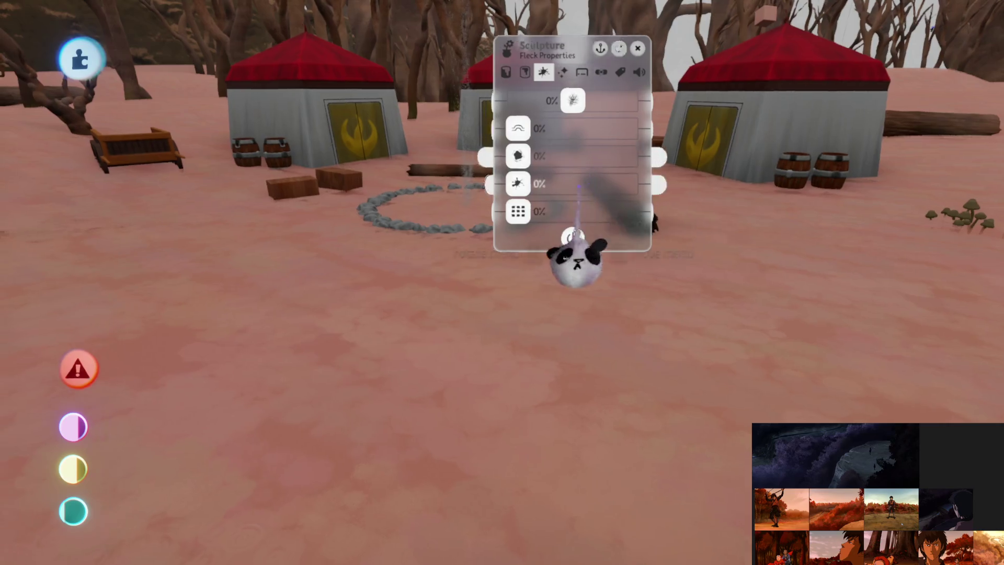
{"action": "key", "text": "Escape"}
{"action": "key", "text": "Escape"}
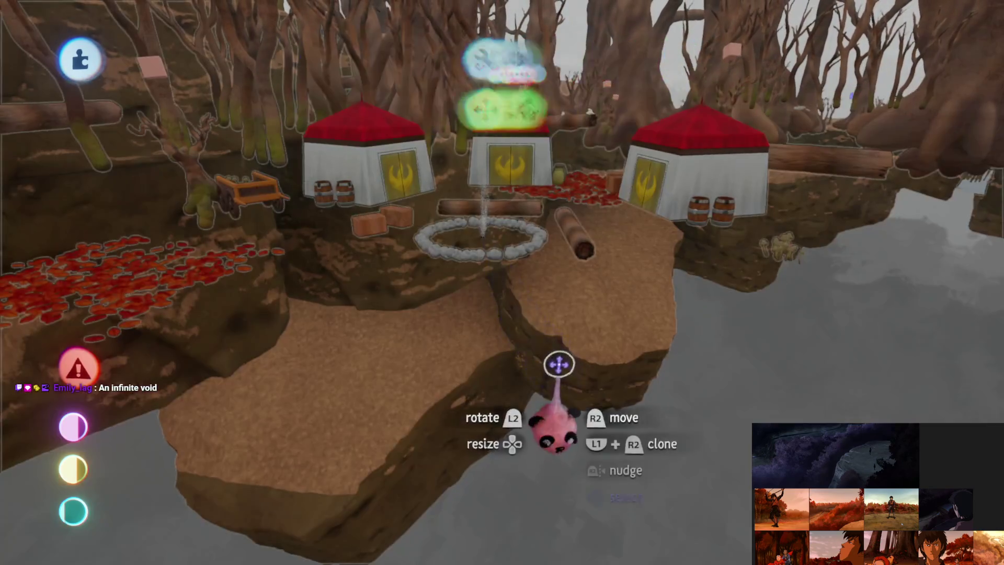
Step: Delete the brown cliff sculpture under the camp and lower the detail level
{"action": "key", "text": "Delete"}
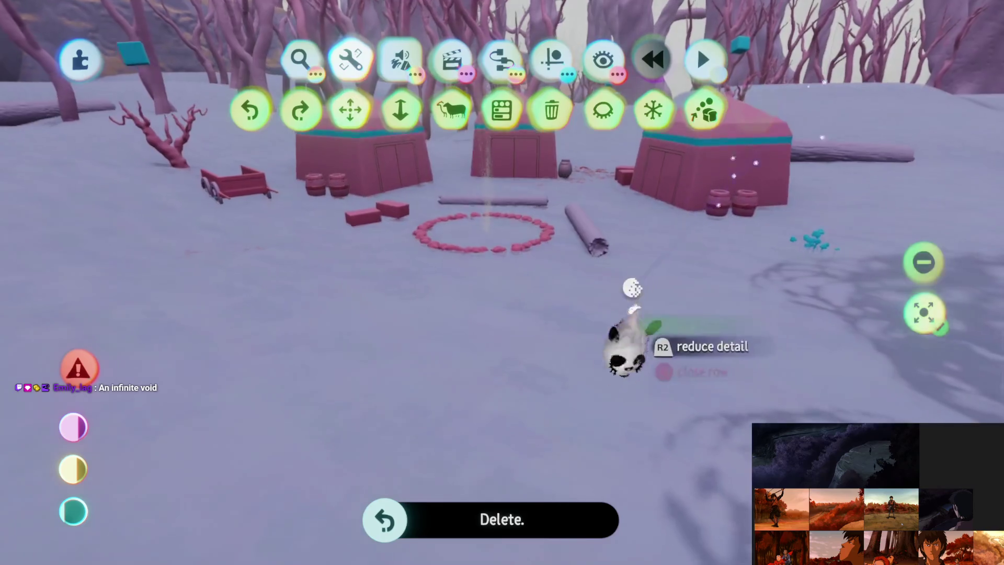
{"action": "left_click", "coordinate": [638, 280]}
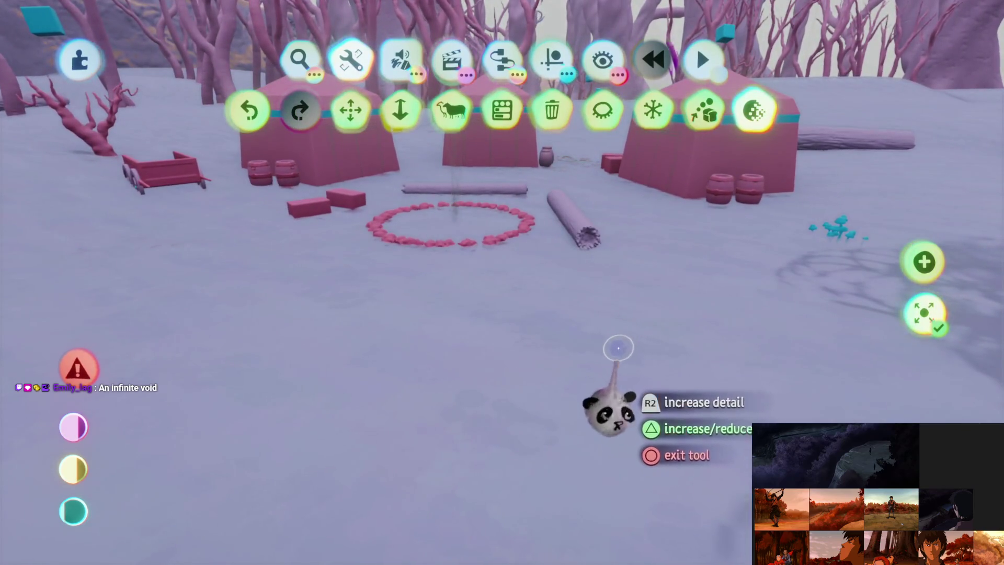
{"action": "key", "text": "Escape"}
{"action": "scroll", "coordinate": [526, 256], "scroll_direction": "down", "scroll_amount": 10}
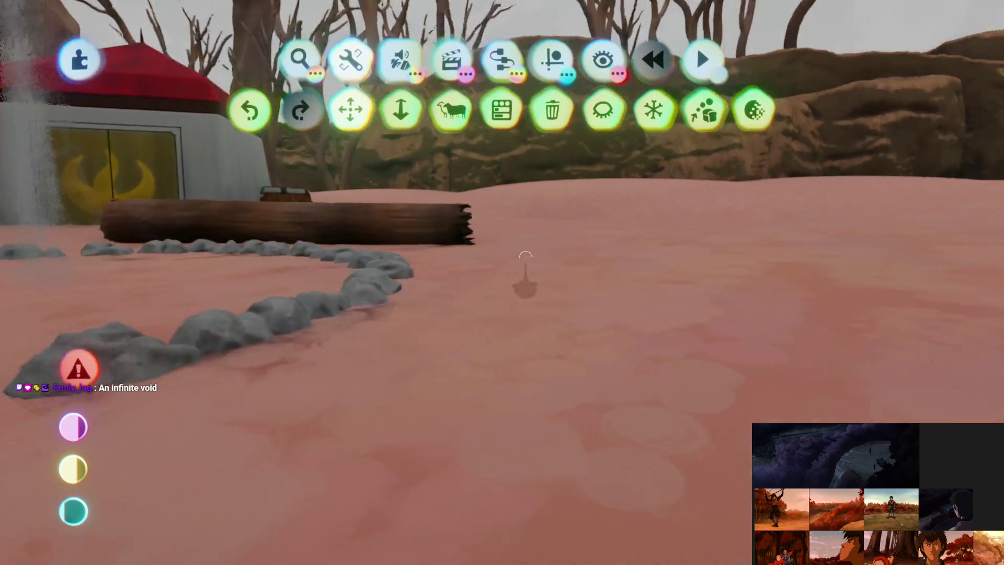
{"action": "scroll", "coordinate": [525, 266], "scroll_direction": "down", "scroll_amount": 10}
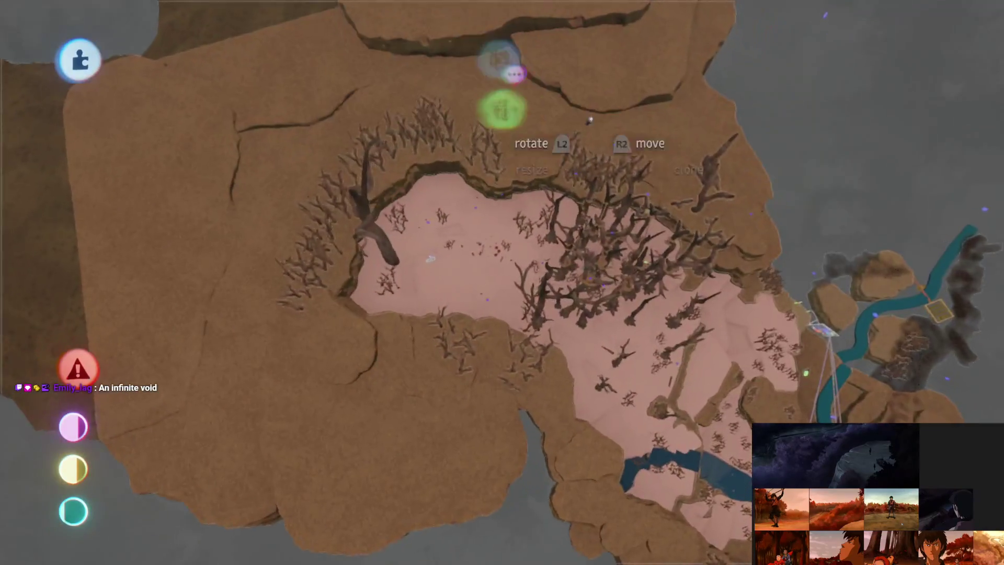
Step: Pick up the Number Displayer gadget and adjust its display option settings
{"action": "left_click", "coordinate": [603, 59]}
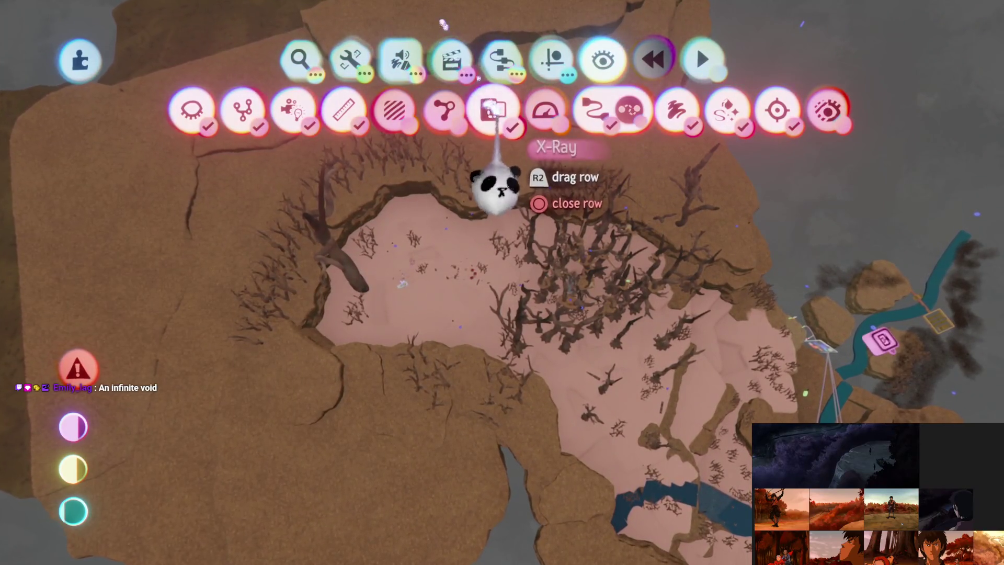
{"action": "scroll", "coordinate": [498, 403], "scroll_direction": "up", "scroll_amount": 10}
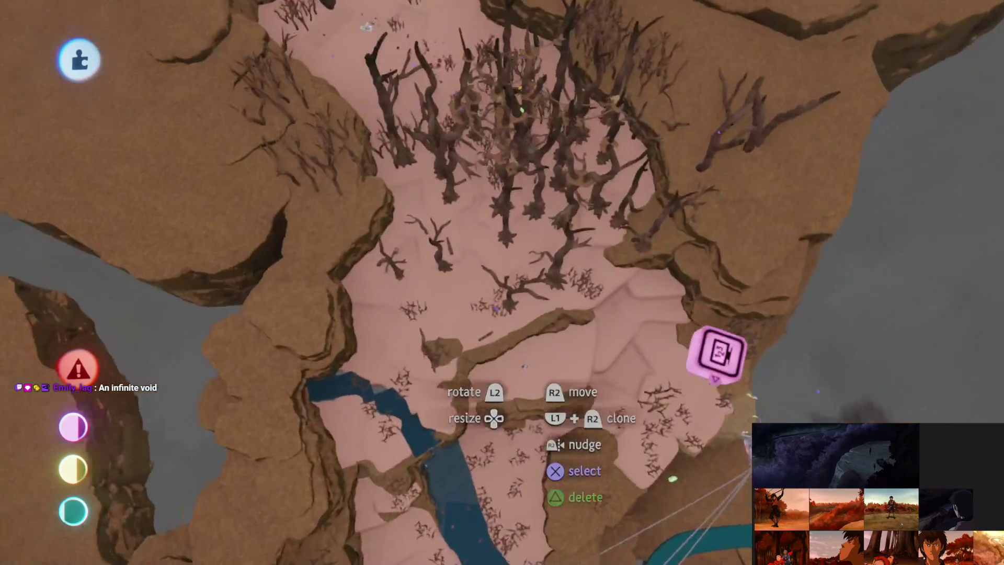
{"action": "scroll", "coordinate": [523, 366], "scroll_direction": "up", "scroll_amount": 10}
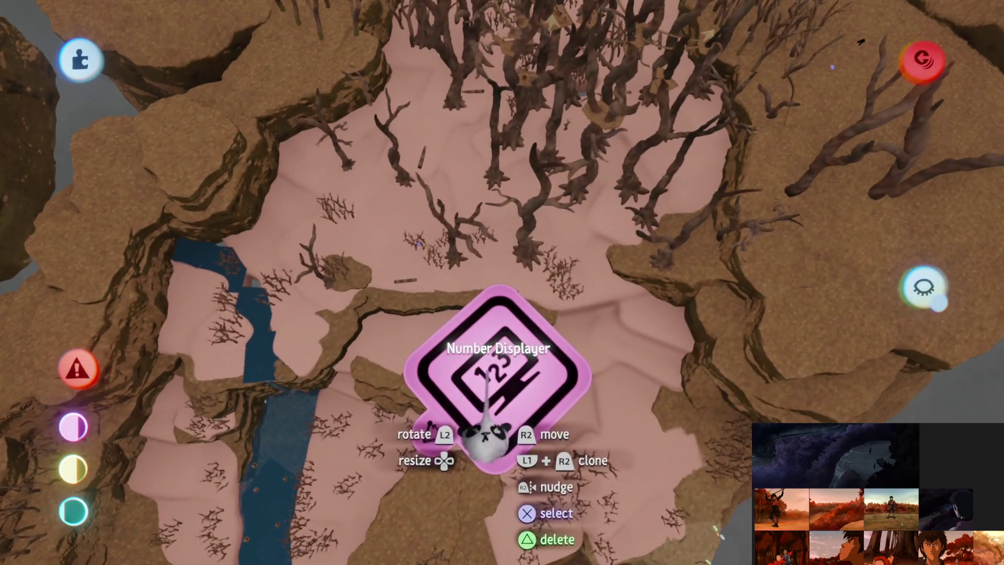
{"action": "left_click_drag", "start_coordinate": [487, 371], "coordinate": [495, 364]}
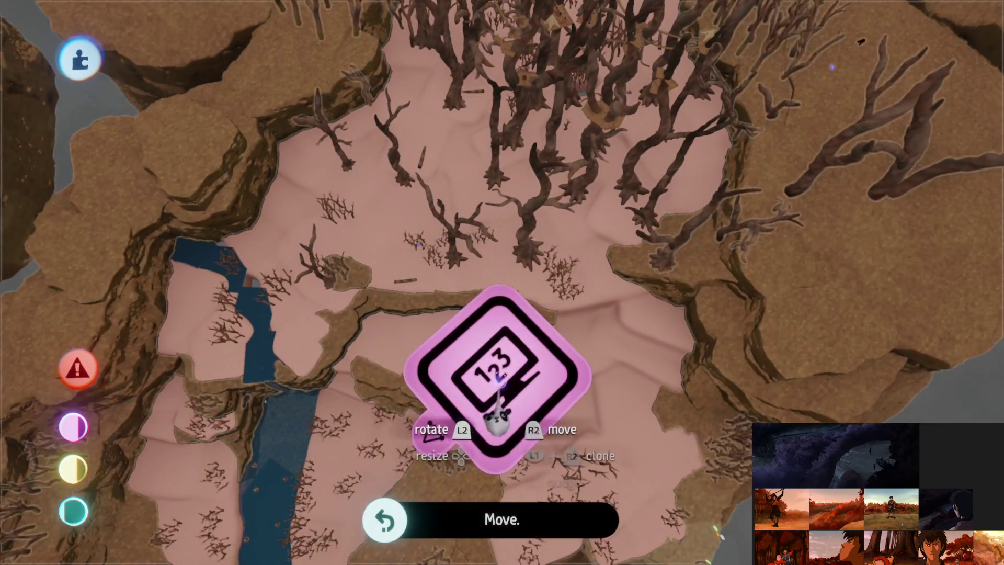
{"action": "scroll", "coordinate": [472, 313], "scroll_direction": "up", "scroll_amount": 10}
{"action": "scroll", "coordinate": [472, 289], "scroll_direction": "down", "scroll_amount": 5}
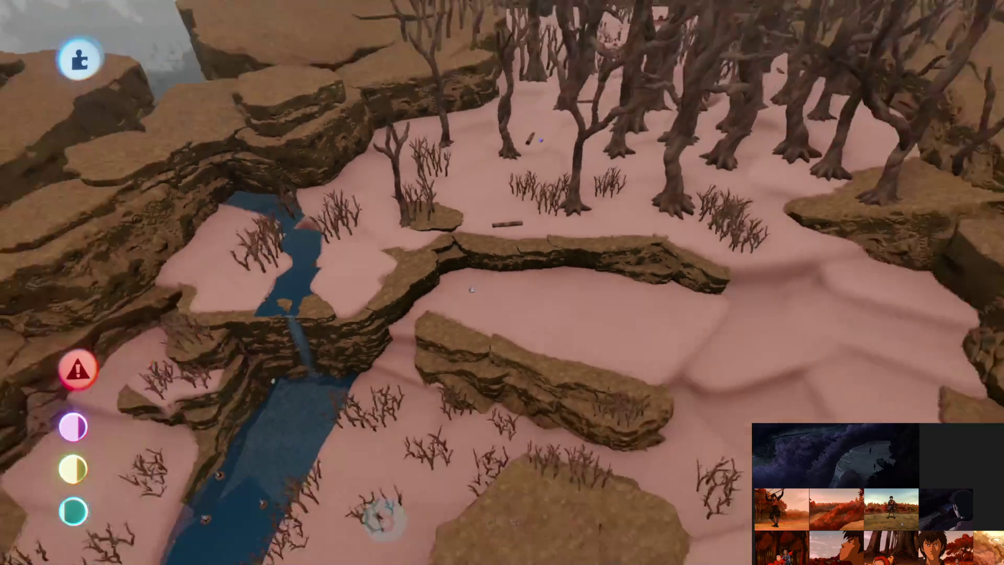
{"action": "scroll", "coordinate": [502, 282], "scroll_direction": "up", "scroll_amount": 8}
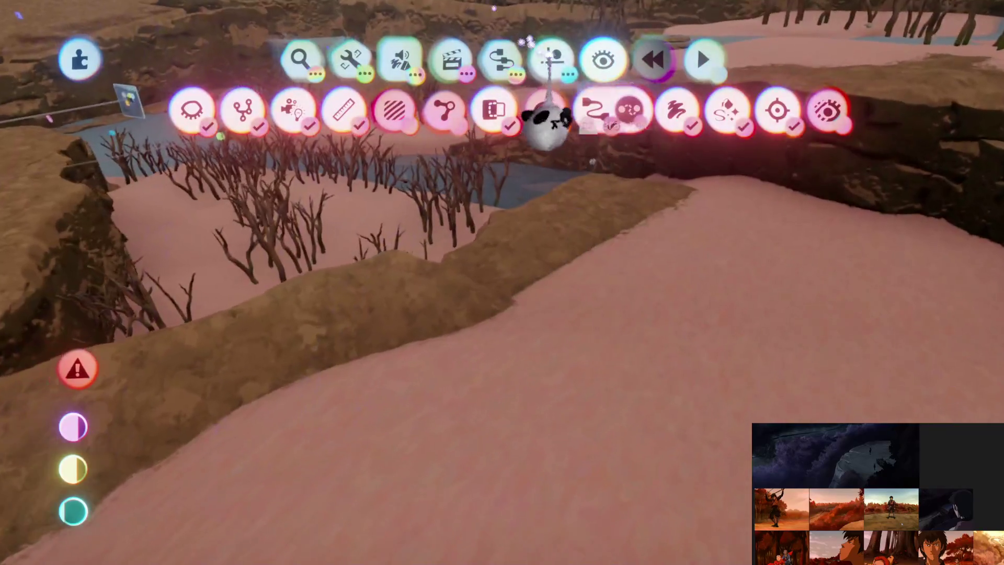
{"action": "left_click", "coordinate": [549, 127]}
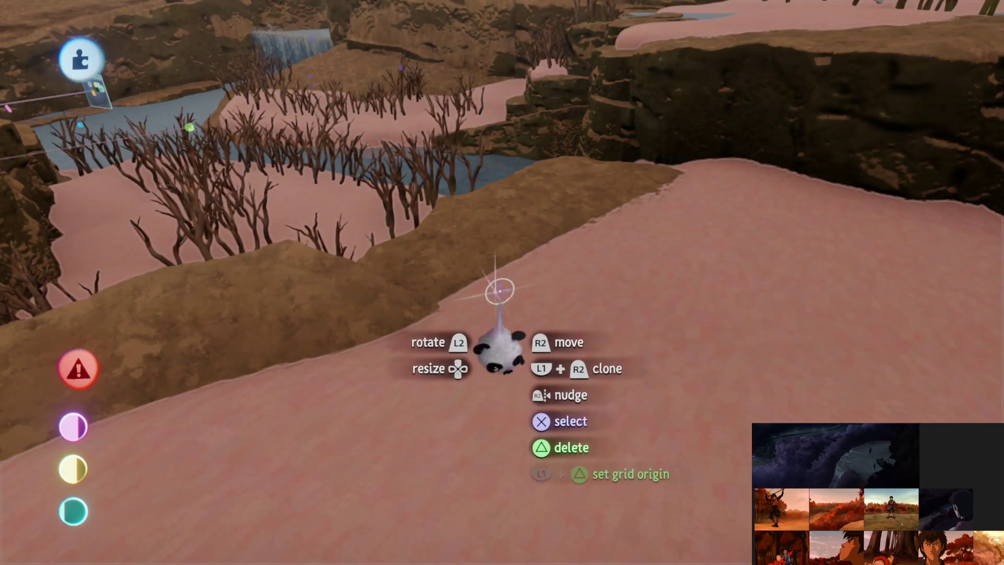
{"action": "scroll", "coordinate": [488, 274], "scroll_direction": "up", "scroll_amount": 5}
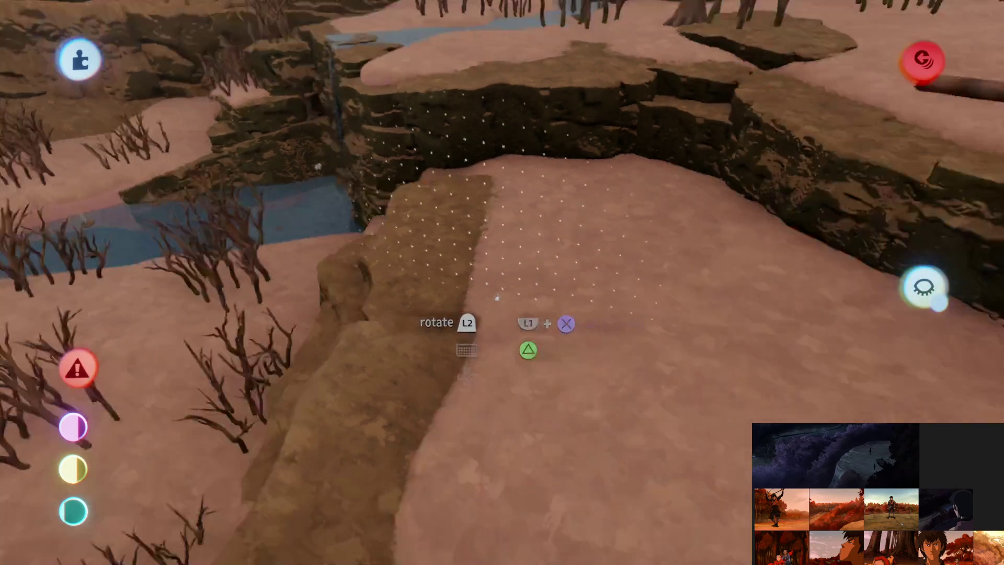
{"action": "scroll", "coordinate": [503, 326], "scroll_direction": "down", "scroll_amount": 5}
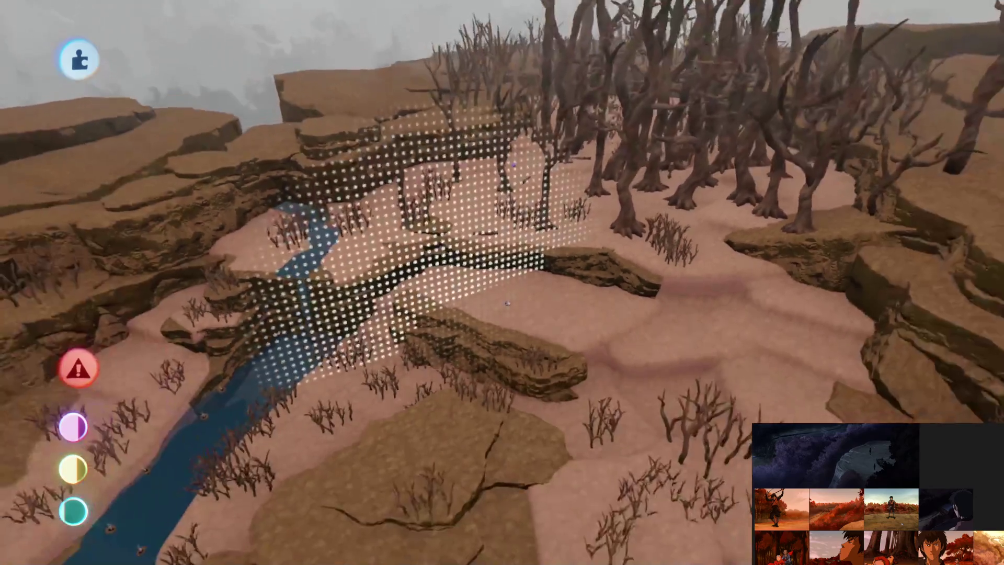
Step: Move part of the dead-tree grove beside the river and orbit to check placement
{"action": "left_click_drag", "start_coordinate": [506, 303], "coordinate": [508, 298]}
{"action": "scroll", "coordinate": [510, 295], "scroll_direction": "down", "scroll_amount": 5}
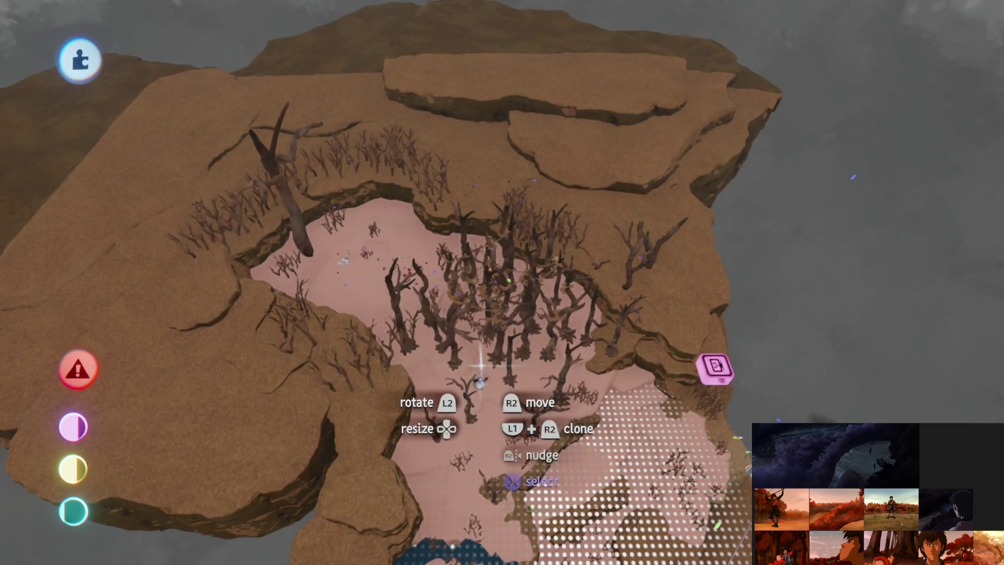
{"action": "left_click_drag", "start_coordinate": [522, 369], "coordinate": [520, 361]}
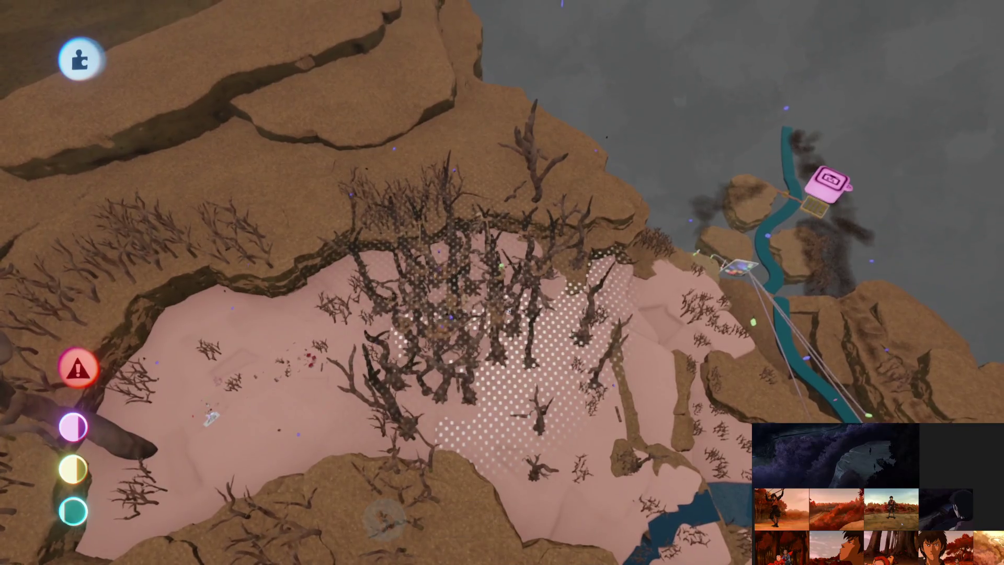
{"action": "left_click_drag", "start_coordinate": [508, 310], "coordinate": [513, 312]}
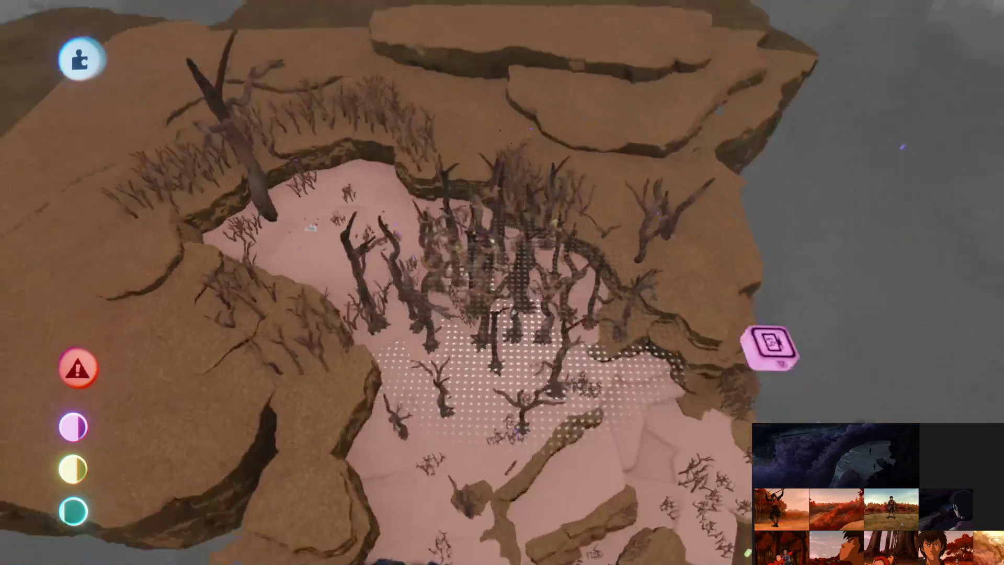
{"action": "scroll", "coordinate": [514, 335], "scroll_direction": "up", "scroll_amount": 5}
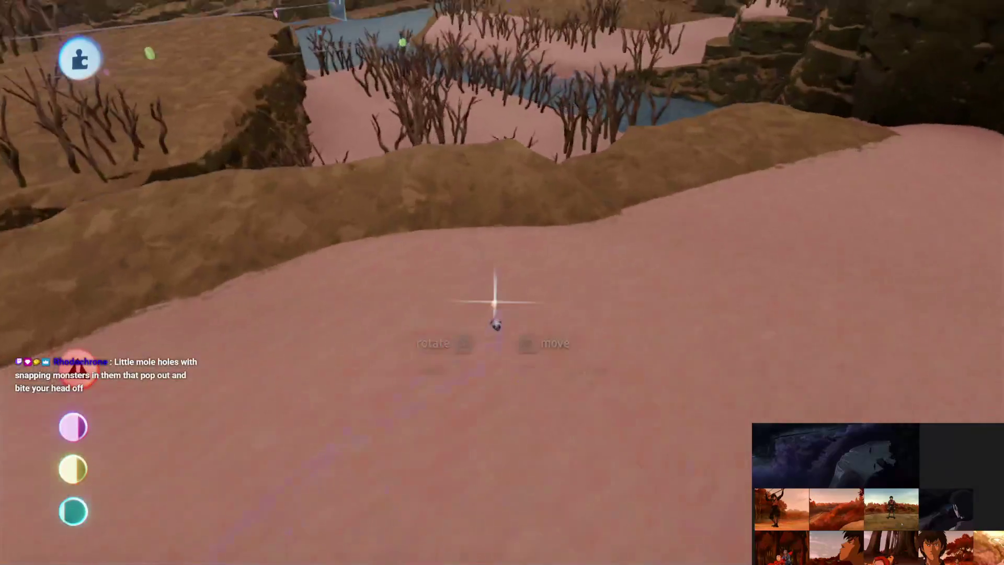
{"action": "scroll", "coordinate": [490, 327], "scroll_direction": "down", "scroll_amount": 5}
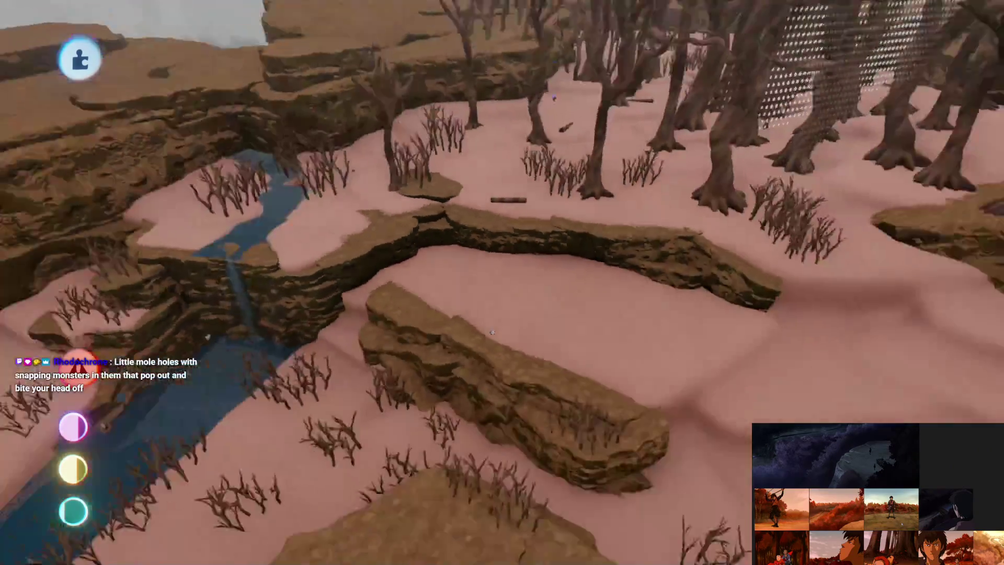
{"action": "scroll", "coordinate": [517, 362], "scroll_direction": "up", "scroll_amount": 3}
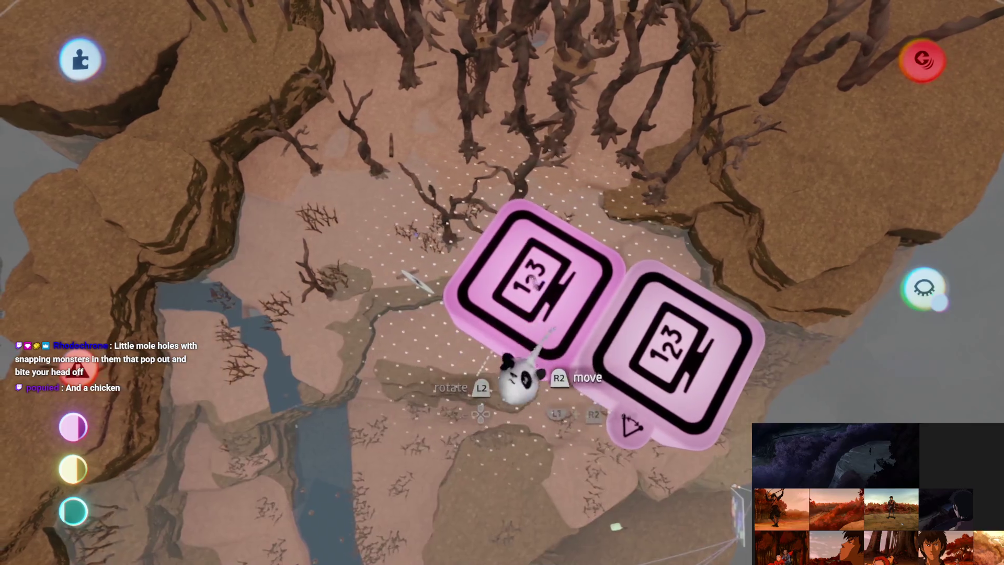
{"action": "left_click", "coordinate": [511, 385]}
{"action": "scroll", "coordinate": [480, 213], "scroll_direction": "up", "scroll_amount": 5}
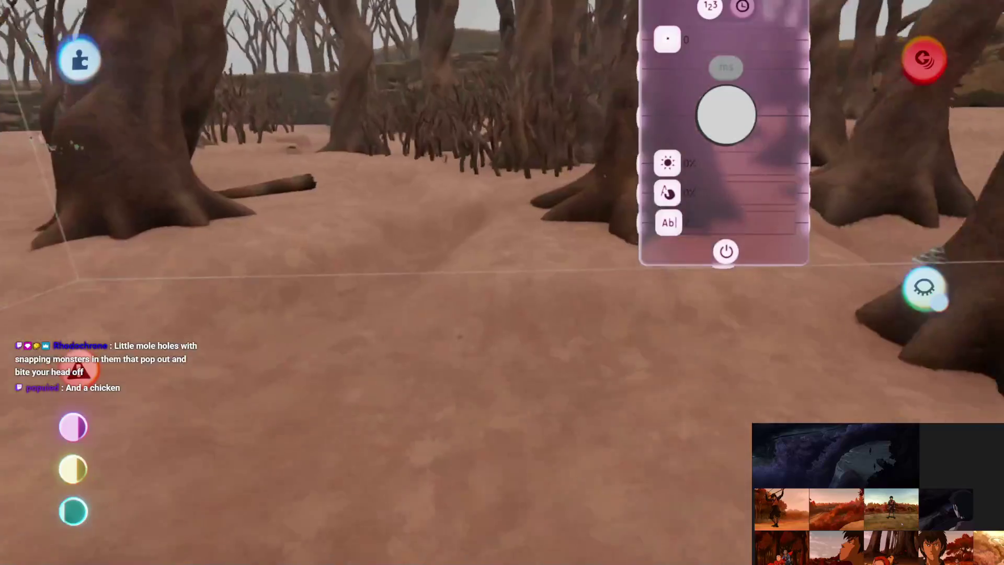
{"action": "scroll", "coordinate": [585, 340], "scroll_direction": "down", "scroll_amount": 3}
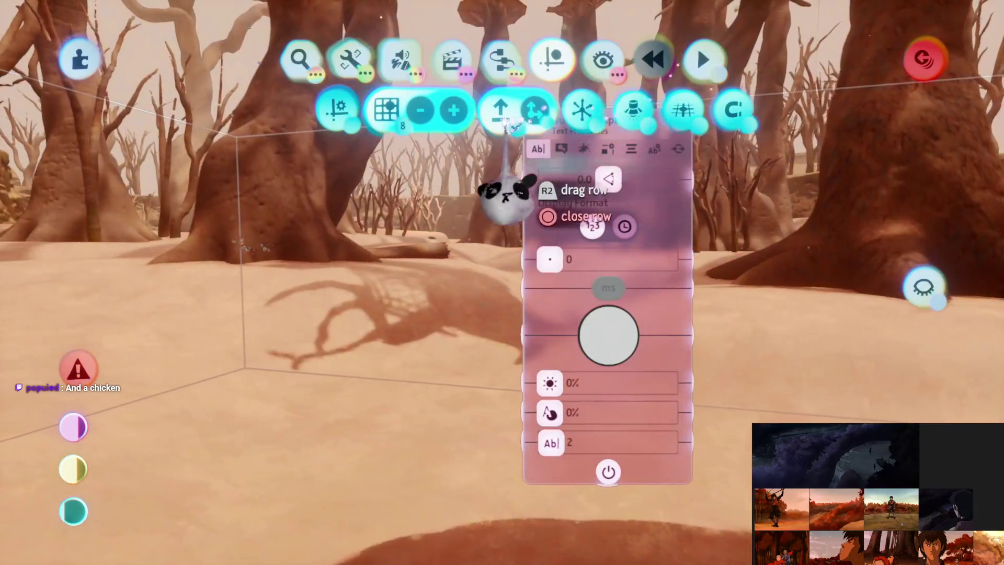
{"action": "key", "text": "Tab"}
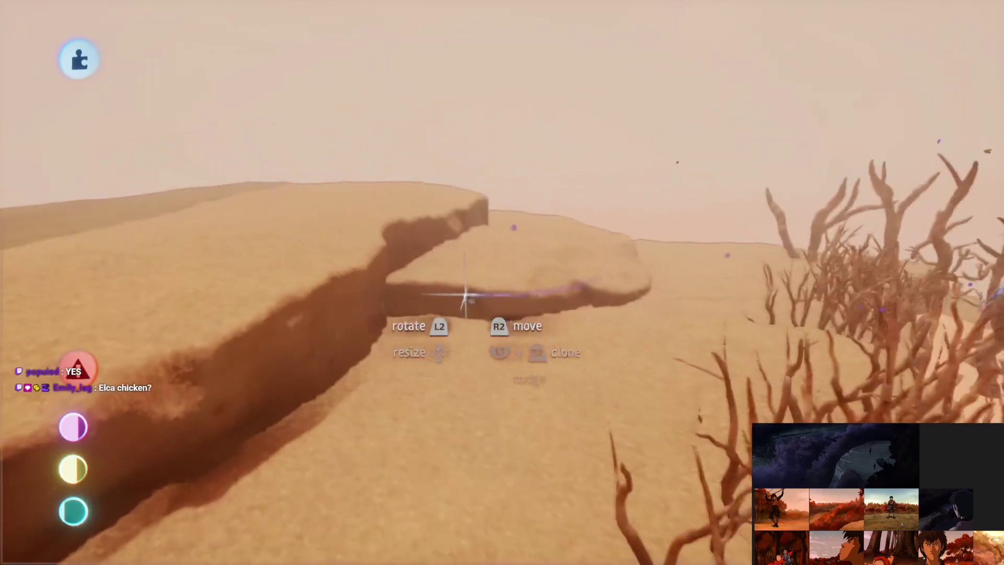
Step: Pick the Jet's Forest creation from the stamp browser
{"action": "key", "text": "Escape"}
{"action": "left_click", "coordinate": [299, 58]}
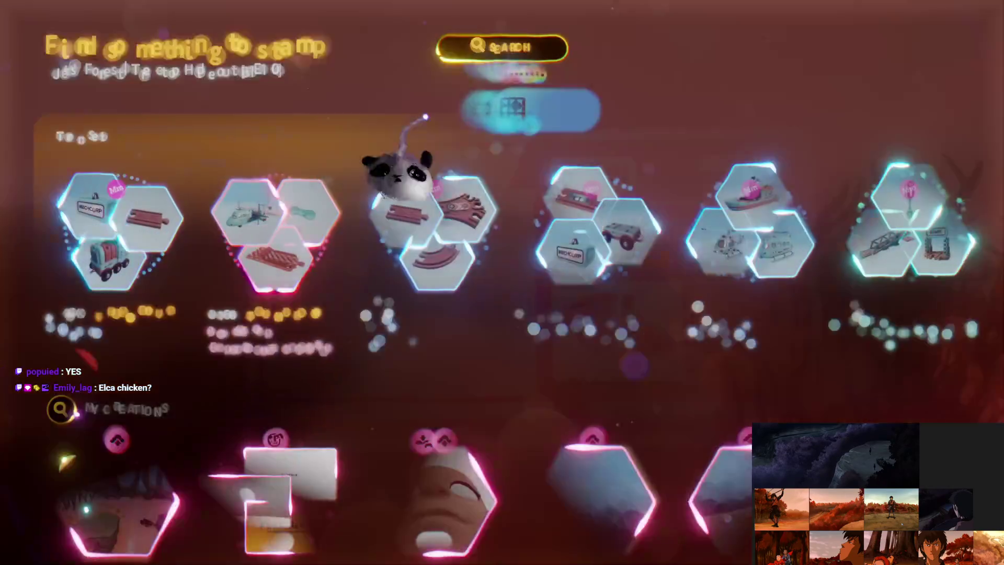
{"action": "scroll", "coordinate": [414, 331], "scroll_direction": "down", "scroll_amount": 5}
{"action": "left_click", "coordinate": [135, 387]}
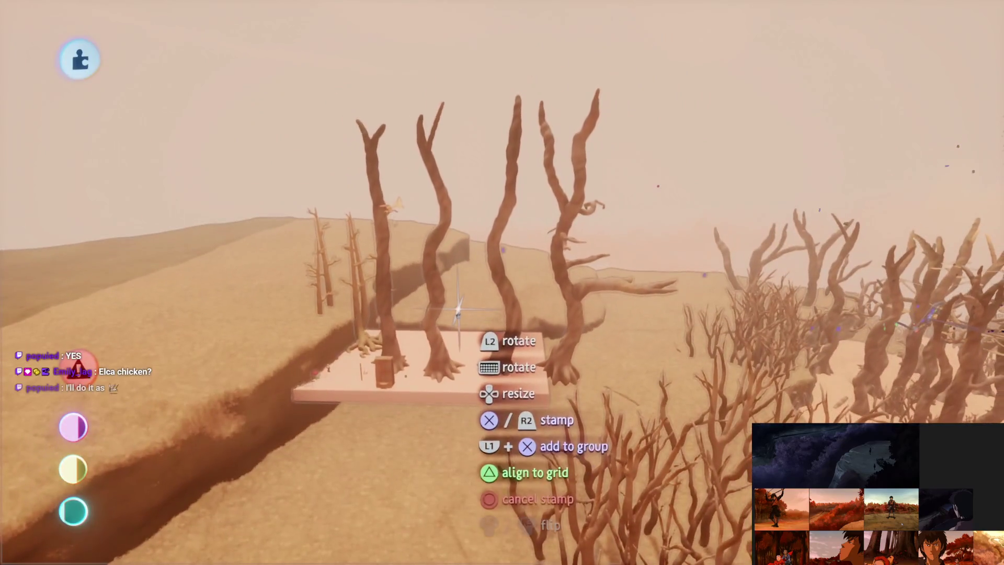
Step: Cancel the stamp and save a new version of the scene, confirming the summary
{"action": "key", "text": "Escape"}
{"action": "key", "text": "Escape"}
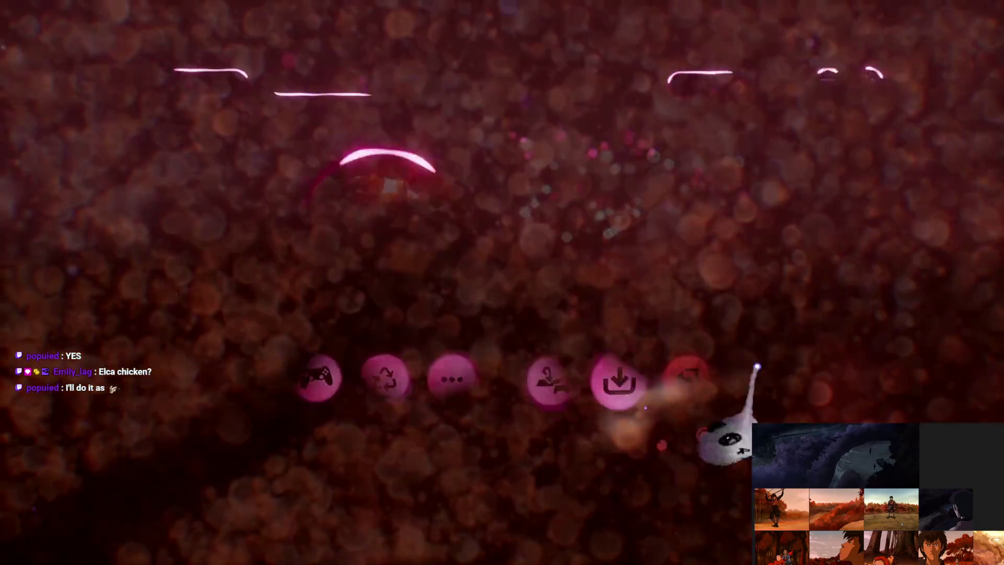
{"action": "left_click", "coordinate": [618, 381]}
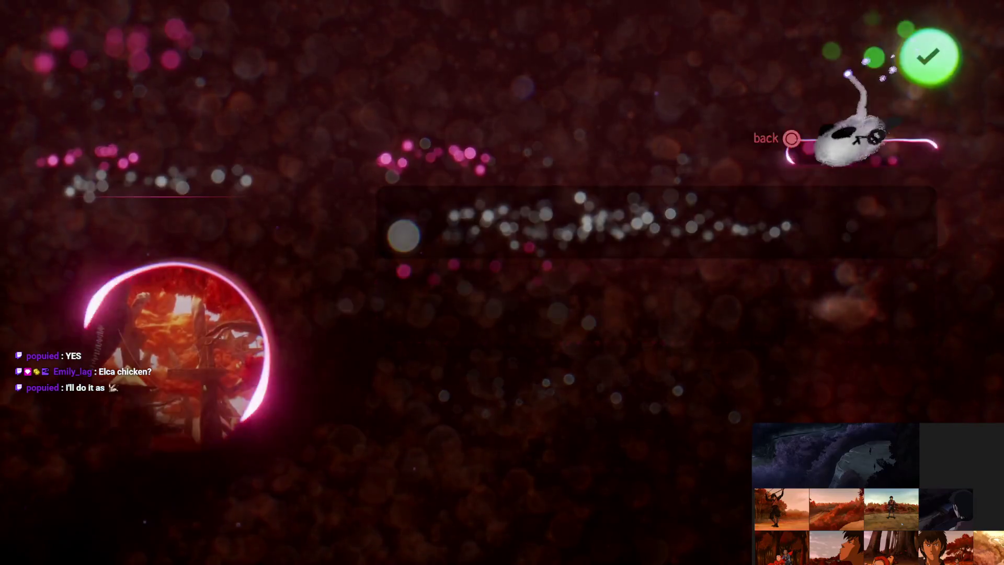
{"action": "left_click", "coordinate": [930, 54]}
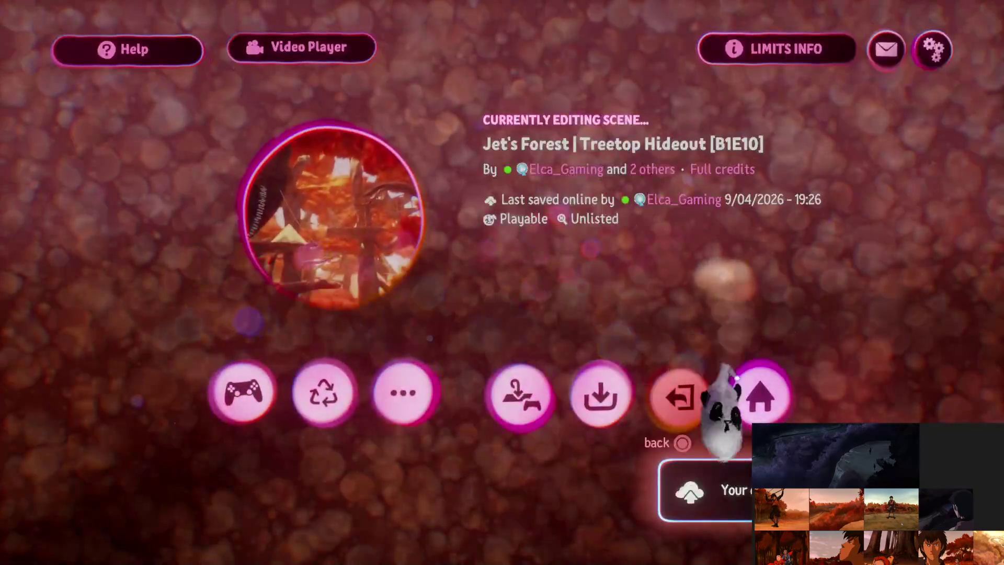
Step: Return to My Creations and open Jet's Forest for editing
{"action": "left_click", "coordinate": [674, 412]}
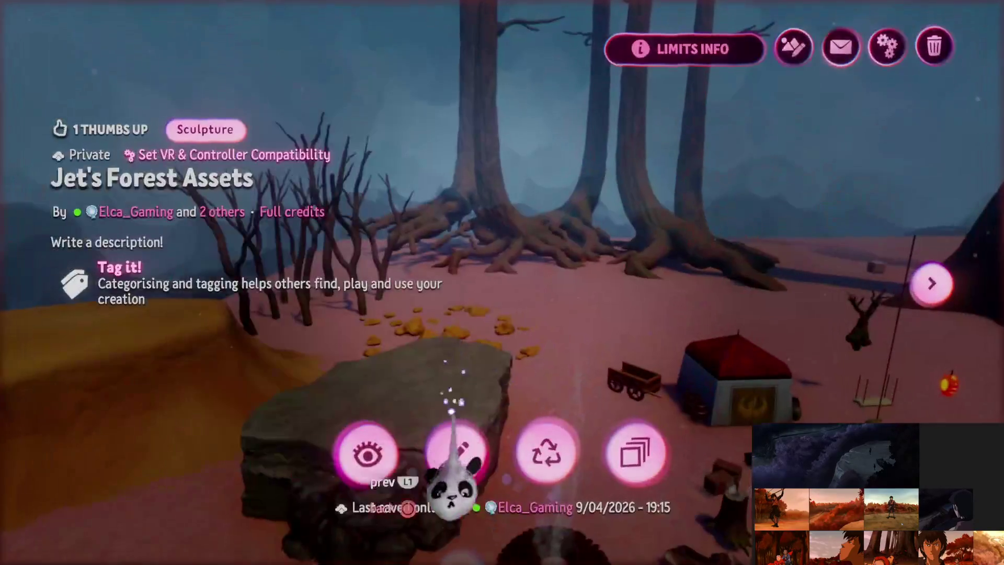
{"action": "left_click", "coordinate": [455, 452]}
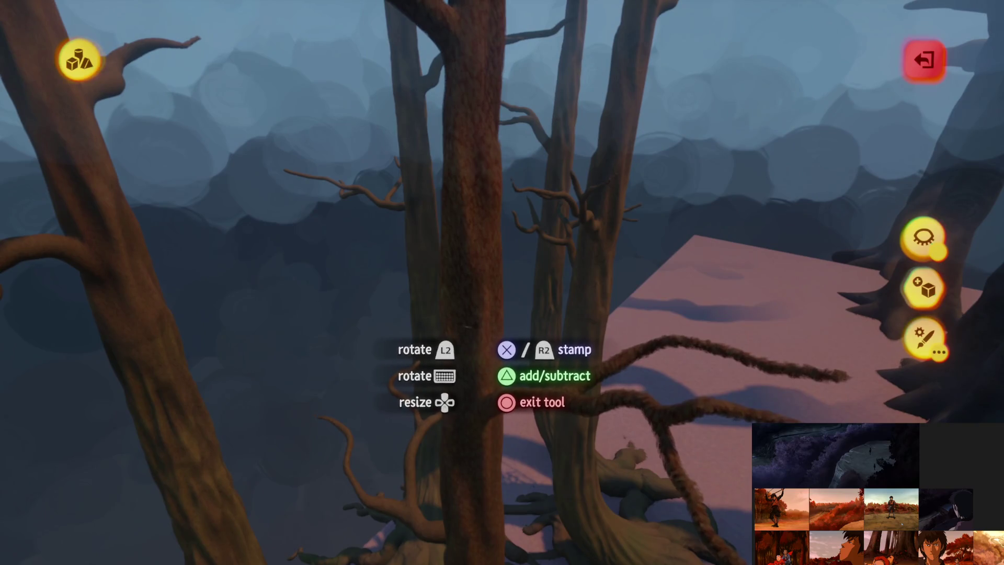
Step: Stretch the tube into a long cylinder and bend it into a curving branch
{"action": "mouse_move", "coordinate": [475, 318]}
{"action": "left_mouse_down"}
{"action": "mouse_move", "coordinate": [213, 314]}
{"action": "mouse_move", "coordinate": [403, 296]}
{"action": "mouse_move", "coordinate": [347, 394]}
{"action": "mouse_move", "coordinate": [348, 309]}
{"action": "mouse_move", "coordinate": [336, 313]}
{"action": "mouse_move", "coordinate": [356, 316]}
{"action": "left_mouse_up"}
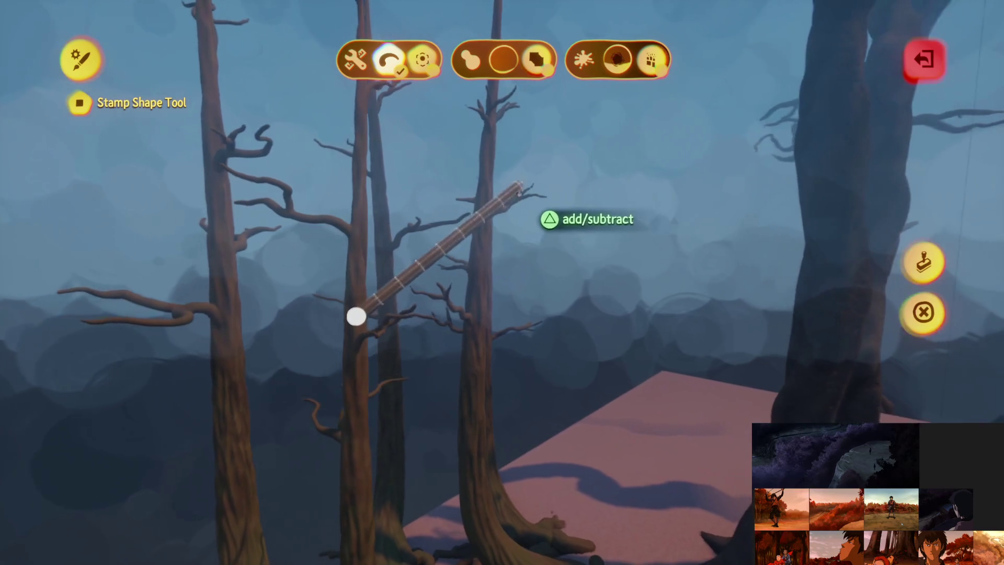
{"action": "mouse_move", "coordinate": [525, 269]}
{"action": "left_mouse_down"}
{"action": "mouse_move", "coordinate": [460, 291]}
{"action": "mouse_move", "coordinate": [399, 270]}
{"action": "mouse_move", "coordinate": [466, 235]}
{"action": "mouse_move", "coordinate": [436, 275]}
{"action": "left_mouse_up"}
{"action": "mouse_move", "coordinate": [526, 196]}
{"action": "left_mouse_down"}
{"action": "mouse_move", "coordinate": [520, 230]}
{"action": "mouse_move", "coordinate": [529, 180]}
{"action": "mouse_move", "coordinate": [470, 207]}
{"action": "left_mouse_up"}
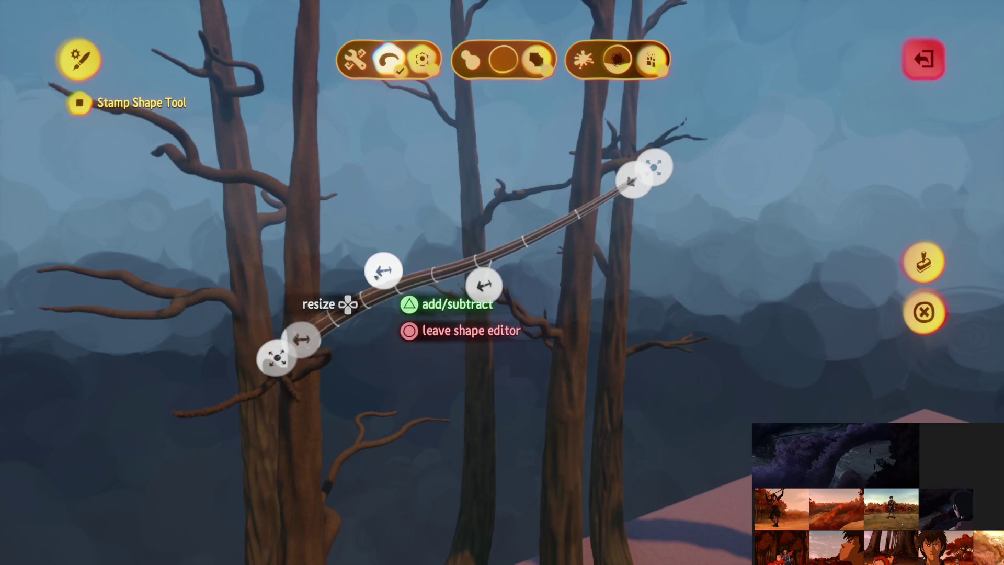
{"action": "mouse_move", "coordinate": [434, 308]}
{"action": "left_mouse_down"}
{"action": "mouse_move", "coordinate": [437, 334]}
{"action": "mouse_move", "coordinate": [552, 200]}
{"action": "mouse_move", "coordinate": [500, 258]}
{"action": "mouse_move", "coordinate": [495, 215]}
{"action": "mouse_move", "coordinate": [511, 284]}
{"action": "mouse_move", "coordinate": [499, 349]}
{"action": "mouse_move", "coordinate": [508, 335]}
{"action": "mouse_move", "coordinate": [528, 355]}
{"action": "mouse_move", "coordinate": [658, 313]}
{"action": "left_mouse_up"}
{"action": "key", "text": "Escape"}
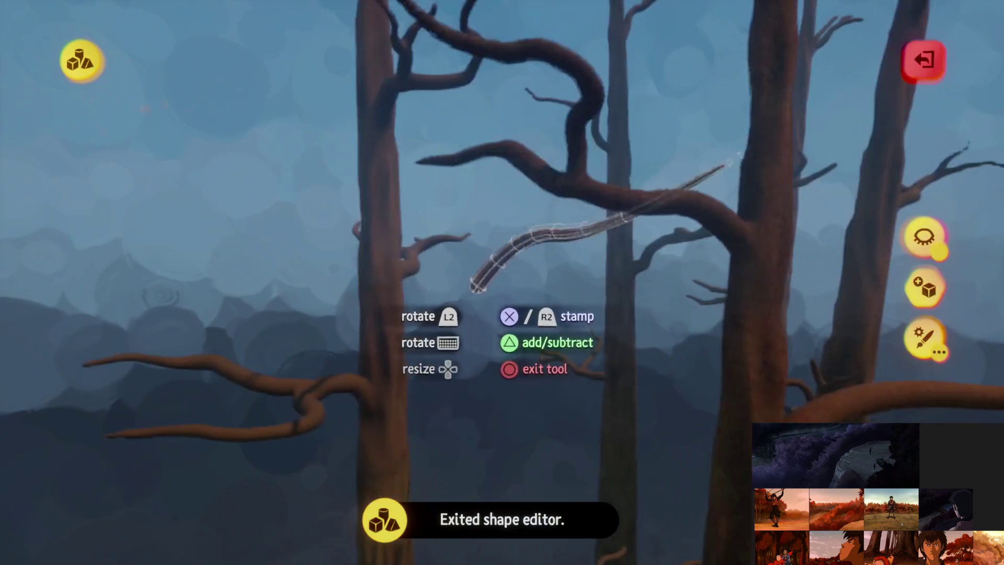
Step: Reshape the curved branch again and orbit toward the tall trees for placement
{"action": "mouse_move", "coordinate": [476, 286]}
{"action": "left_mouse_down"}
{"action": "mouse_move", "coordinate": [477, 419]}
{"action": "mouse_move", "coordinate": [473, 400]}
{"action": "left_mouse_up"}
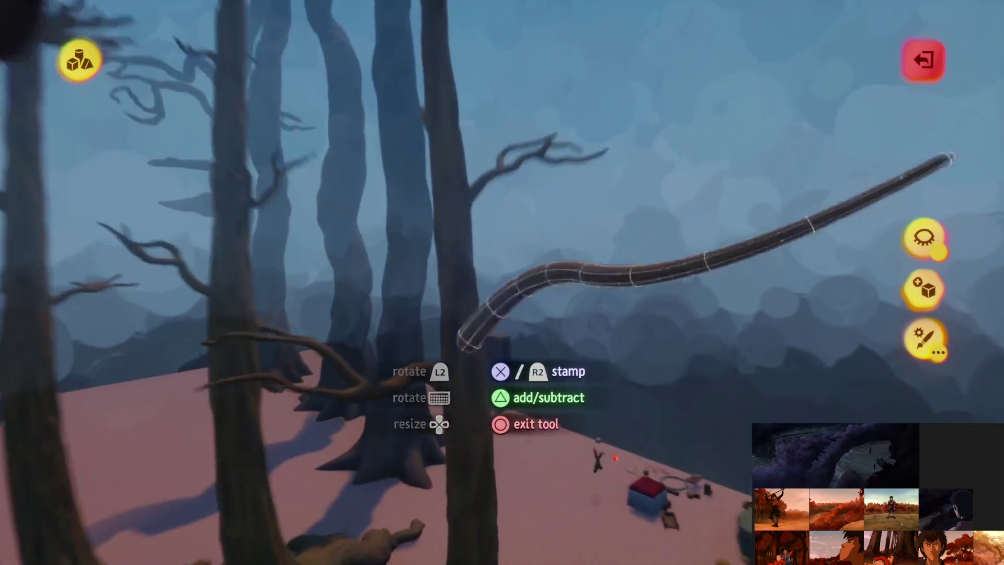
{"action": "mouse_move", "coordinate": [467, 344]}
{"action": "left_mouse_down"}
{"action": "mouse_move", "coordinate": [474, 361]}
{"action": "mouse_move", "coordinate": [510, 303]}
{"action": "mouse_move", "coordinate": [473, 351]}
{"action": "mouse_move", "coordinate": [460, 342]}
{"action": "left_mouse_up"}
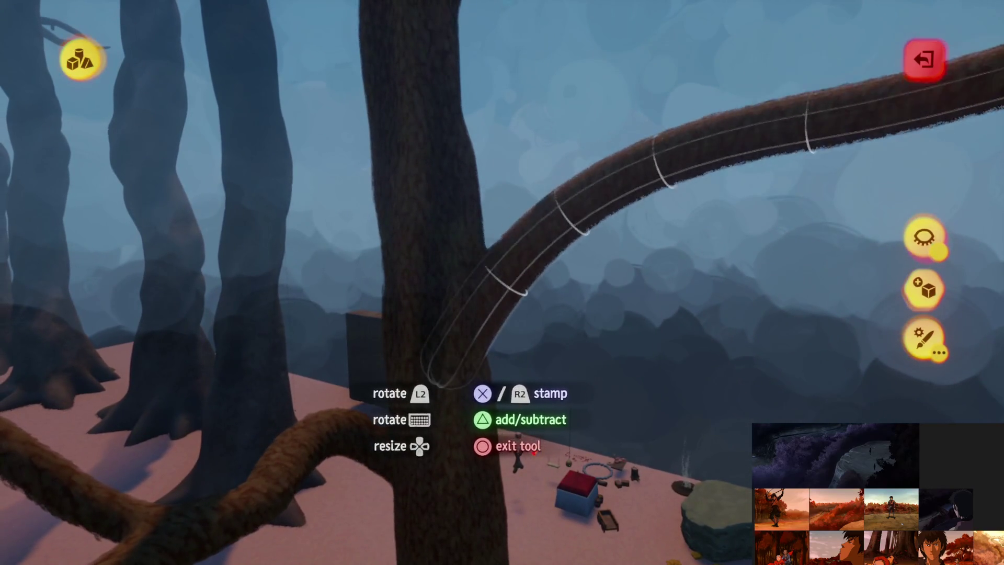
{"action": "key", "text": "e"}
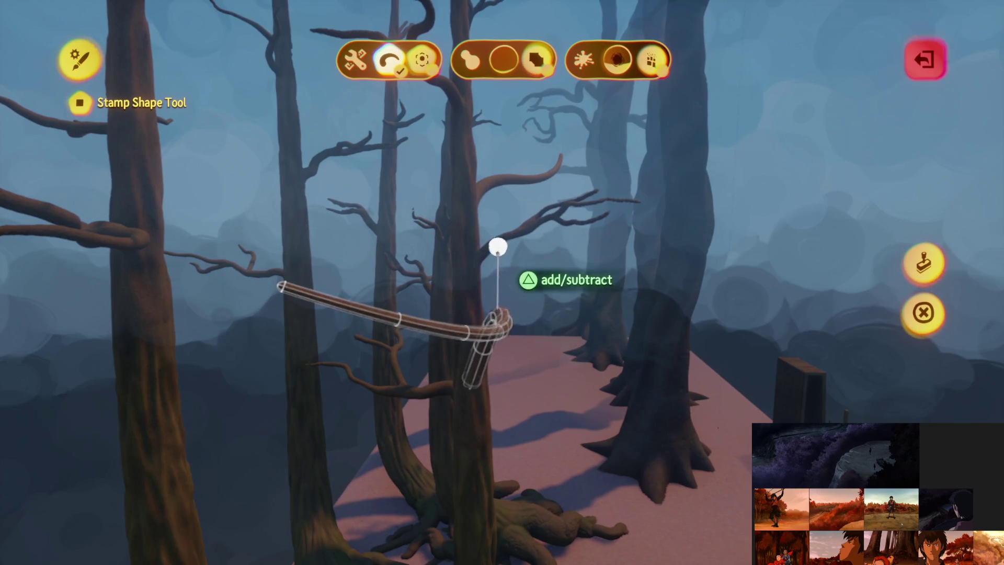
{"action": "mouse_move", "coordinate": [499, 320]}
{"action": "left_mouse_down"}
{"action": "mouse_move", "coordinate": [516, 381]}
{"action": "mouse_move", "coordinate": [505, 385]}
{"action": "mouse_move", "coordinate": [549, 390]}
{"action": "left_mouse_up"}
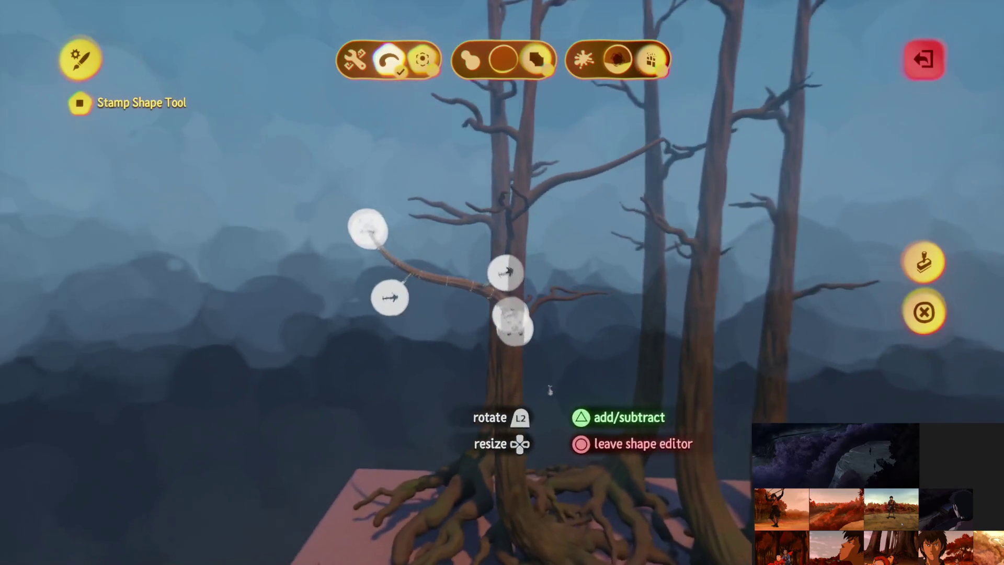
{"action": "left_click", "coordinate": [924, 313]}
{"action": "mouse_move", "coordinate": [525, 335]}
{"action": "left_mouse_down"}
{"action": "mouse_move", "coordinate": [515, 266]}
{"action": "mouse_move", "coordinate": [493, 263]}
{"action": "mouse_move", "coordinate": [521, 250]}
{"action": "mouse_move", "coordinate": [528, 321]}
{"action": "left_mouse_up"}
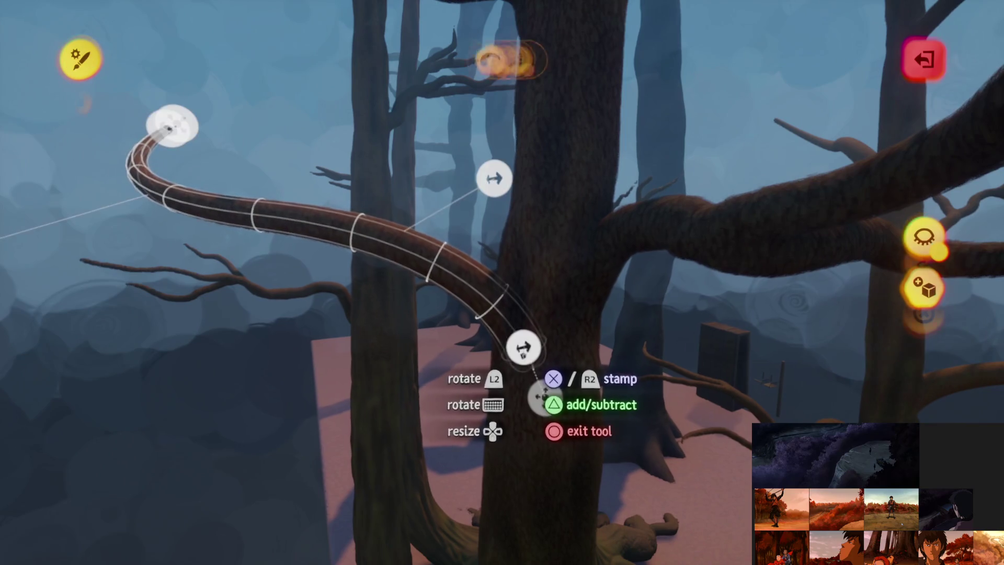
{"action": "key", "text": "Escape"}
{"action": "mouse_move", "coordinate": [544, 355]}
{"action": "left_mouse_down"}
{"action": "mouse_move", "coordinate": [515, 251]}
{"action": "mouse_move", "coordinate": [550, 324]}
{"action": "left_mouse_up"}
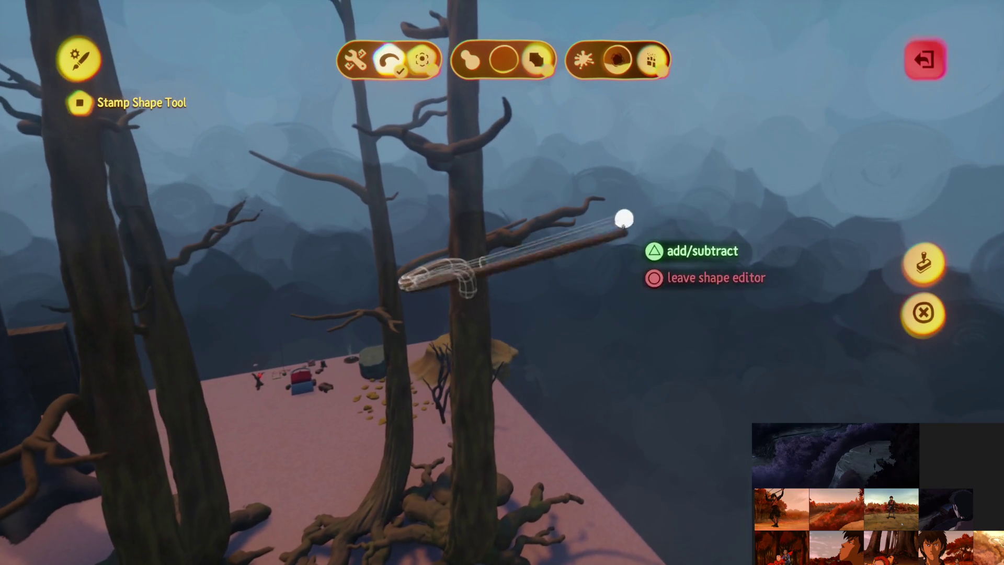
{"action": "mouse_move", "coordinate": [857, 287]}
{"action": "left_mouse_down"}
{"action": "mouse_move", "coordinate": [538, 340]}
{"action": "mouse_move", "coordinate": [511, 365]}
{"action": "mouse_move", "coordinate": [516, 410]}
{"action": "mouse_move", "coordinate": [566, 492]}
{"action": "mouse_move", "coordinate": [517, 387]}
{"action": "mouse_move", "coordinate": [518, 313]}
{"action": "mouse_move", "coordinate": [504, 356]}
{"action": "left_mouse_up"}
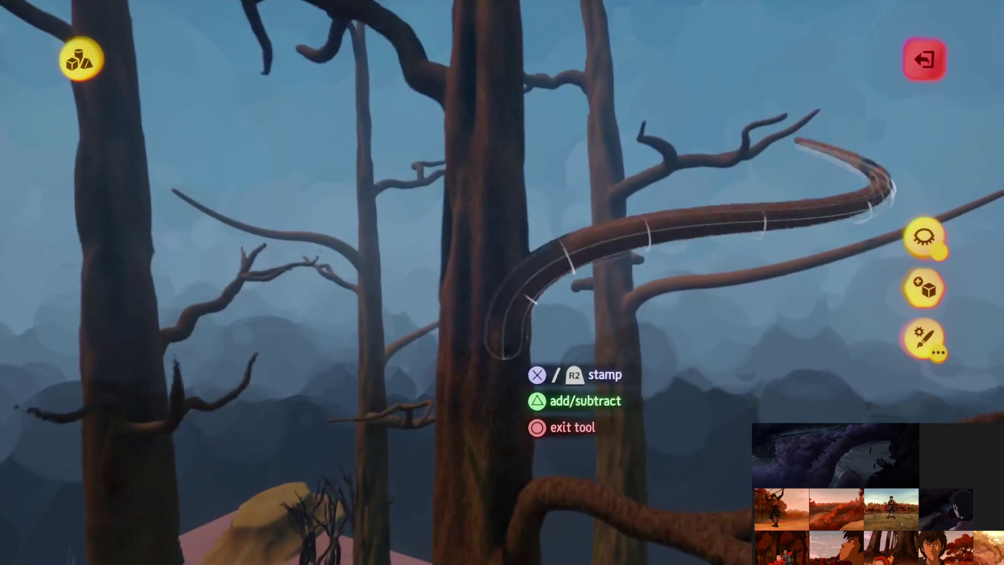
Step: Stamp the curved branch onto a tree and move its preview across the trunks
{"action": "left_click", "coordinate": [495, 368]}
{"action": "key", "text": "Escape"}
{"action": "mouse_move", "coordinate": [547, 261]}
{"action": "left_mouse_down"}
{"action": "mouse_move", "coordinate": [565, 193]}
{"action": "mouse_move", "coordinate": [556, 224]}
{"action": "mouse_move", "coordinate": [521, 236]}
{"action": "mouse_move", "coordinate": [518, 204]}
{"action": "mouse_move", "coordinate": [485, 166]}
{"action": "left_mouse_up"}
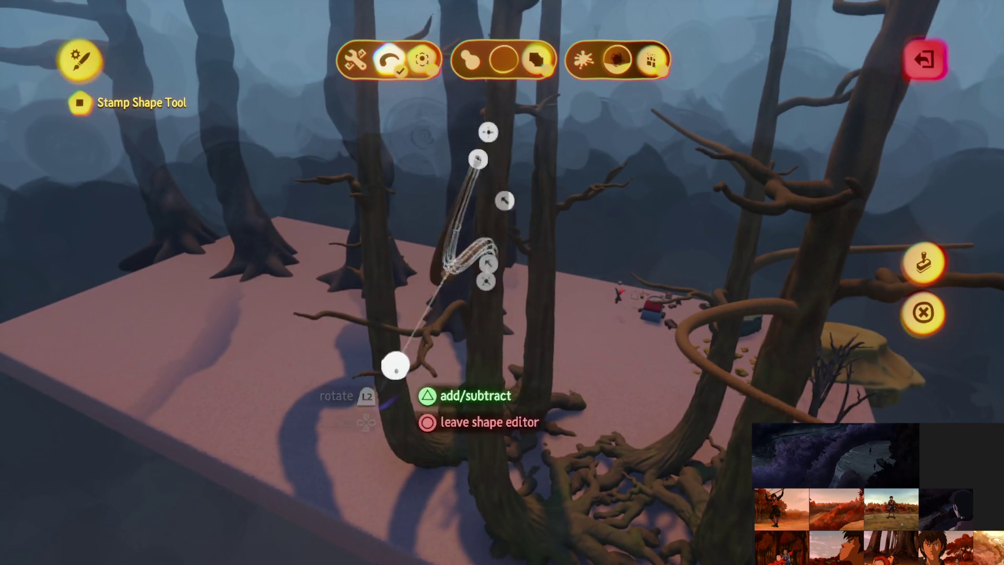
{"action": "key", "text": "Escape"}
{"action": "left_click_drag", "start_coordinate": [391, 373], "coordinate": [615, 218]}
{"action": "left_click_drag", "start_coordinate": [540, 314], "coordinate": [514, 387]}
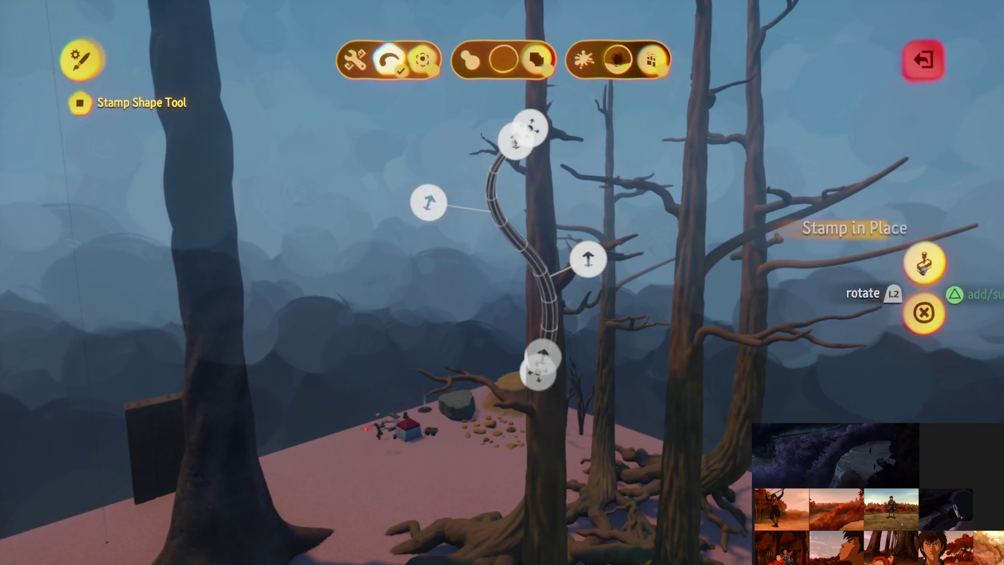
{"action": "key", "text": "Escape"}
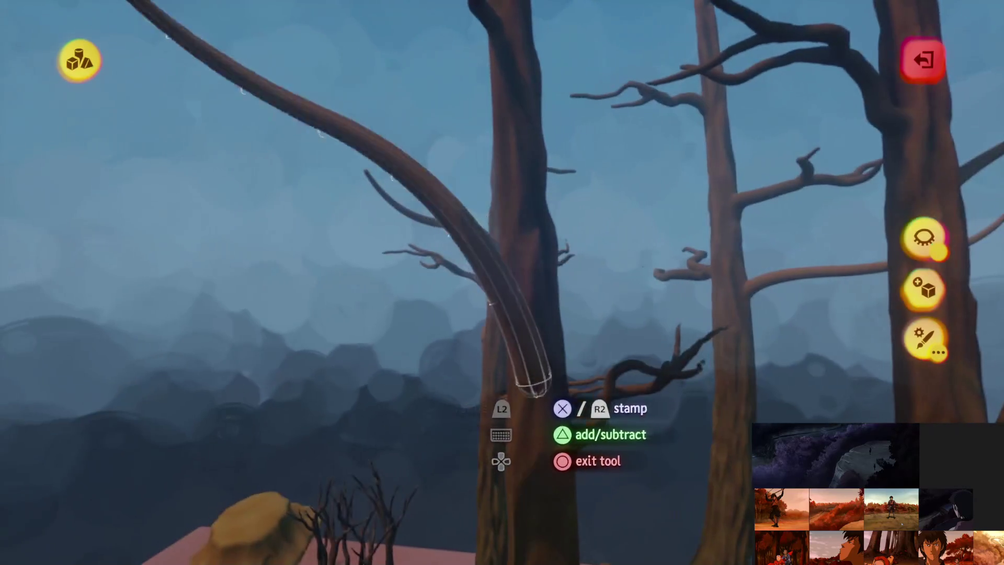
{"action": "key", "text": "Escape"}
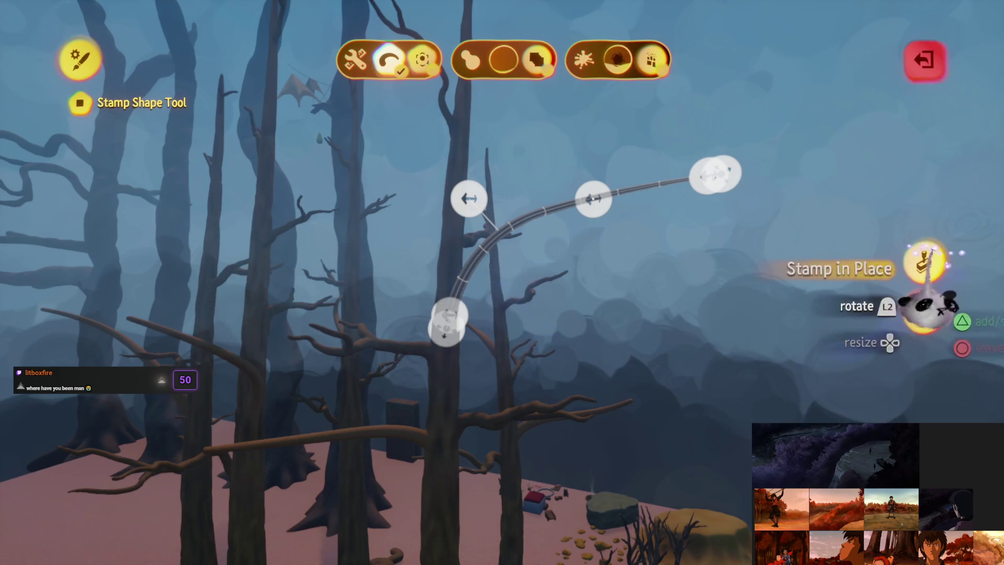
Step: Finish shaping the thick trunk piece and orbit around the tree cluster
{"action": "left_click", "coordinate": [930, 309]}
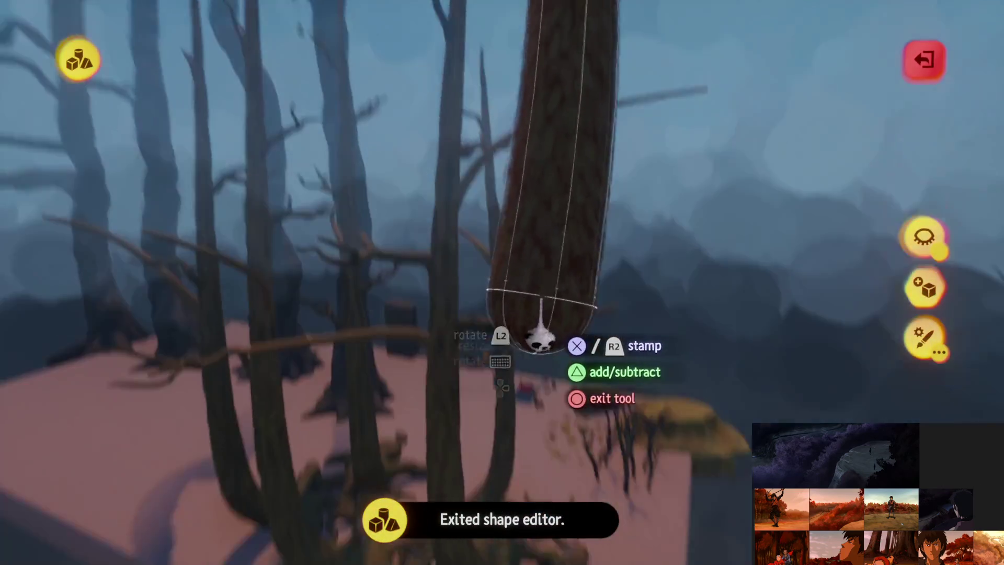
{"action": "scroll", "coordinate": [541, 342], "scroll_direction": "down", "scroll_amount": 5}
{"action": "mouse_move", "coordinate": [526, 343]}
{"action": "left_mouse_down"}
{"action": "mouse_move", "coordinate": [520, 336]}
{"action": "mouse_move", "coordinate": [538, 389]}
{"action": "mouse_move", "coordinate": [519, 369]}
{"action": "mouse_move", "coordinate": [529, 313]}
{"action": "mouse_move", "coordinate": [547, 392]}
{"action": "mouse_move", "coordinate": [545, 336]}
{"action": "mouse_move", "coordinate": [532, 365]}
{"action": "mouse_move", "coordinate": [538, 377]}
{"action": "mouse_move", "coordinate": [538, 351]}
{"action": "mouse_move", "coordinate": [527, 361]}
{"action": "mouse_move", "coordinate": [510, 342]}
{"action": "mouse_move", "coordinate": [523, 369]}
{"action": "mouse_move", "coordinate": [494, 301]}
{"action": "mouse_move", "coordinate": [552, 316]}
{"action": "mouse_move", "coordinate": [539, 335]}
{"action": "mouse_move", "coordinate": [532, 323]}
{"action": "mouse_move", "coordinate": [539, 379]}
{"action": "mouse_move", "coordinate": [512, 319]}
{"action": "mouse_move", "coordinate": [380, 190]}
{"action": "mouse_move", "coordinate": [445, 149]}
{"action": "mouse_move", "coordinate": [555, 160]}
{"action": "mouse_move", "coordinate": [565, 180]}
{"action": "mouse_move", "coordinate": [641, 148]}
{"action": "left_mouse_up"}
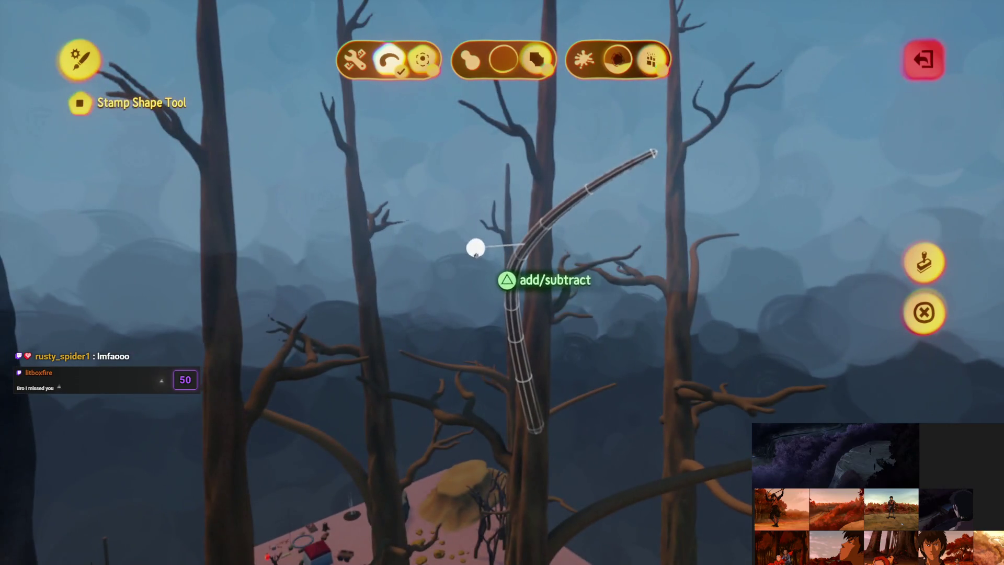
Step: Curve the tube into a tall upright shape and a sweeping arched branch across the trunks
{"action": "mouse_move", "coordinate": [475, 250]}
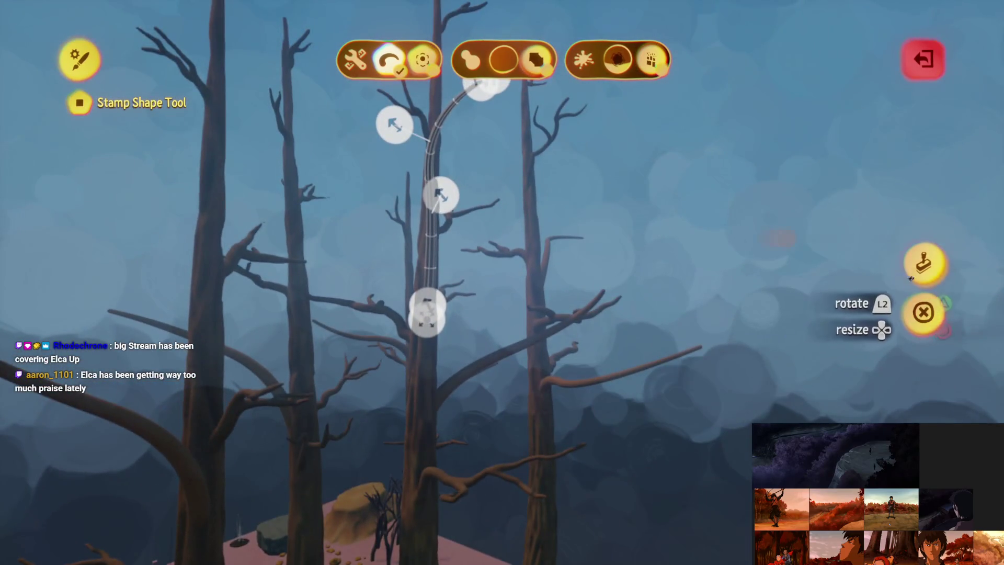
{"action": "key", "text": "Escape"}
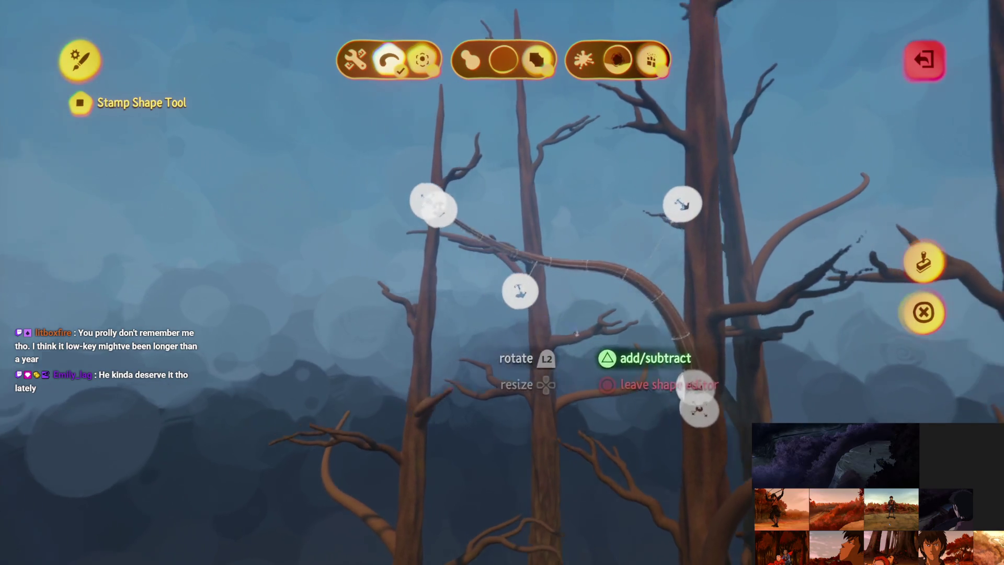
{"action": "key", "text": "Escape"}
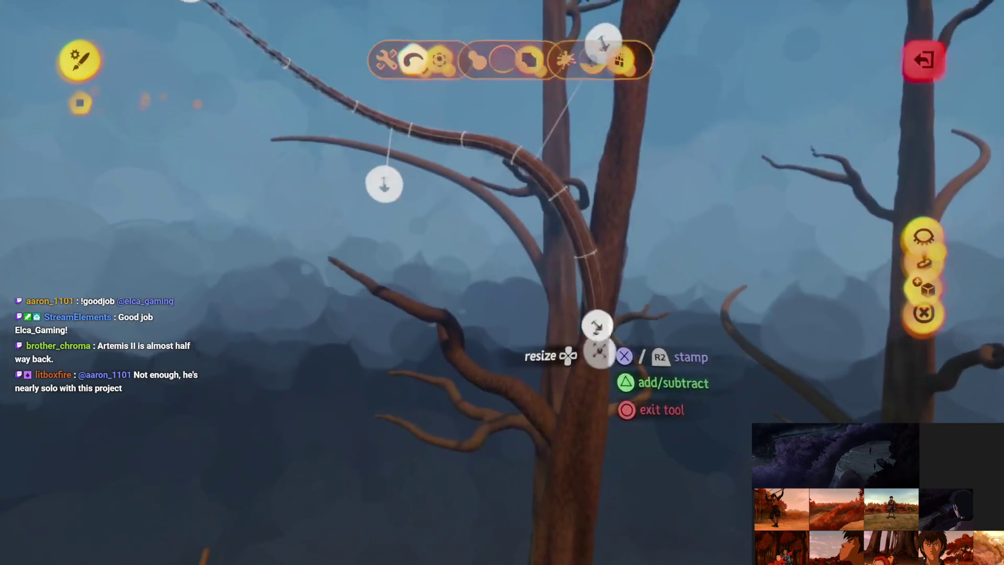
{"action": "left_click", "coordinate": [599, 351]}
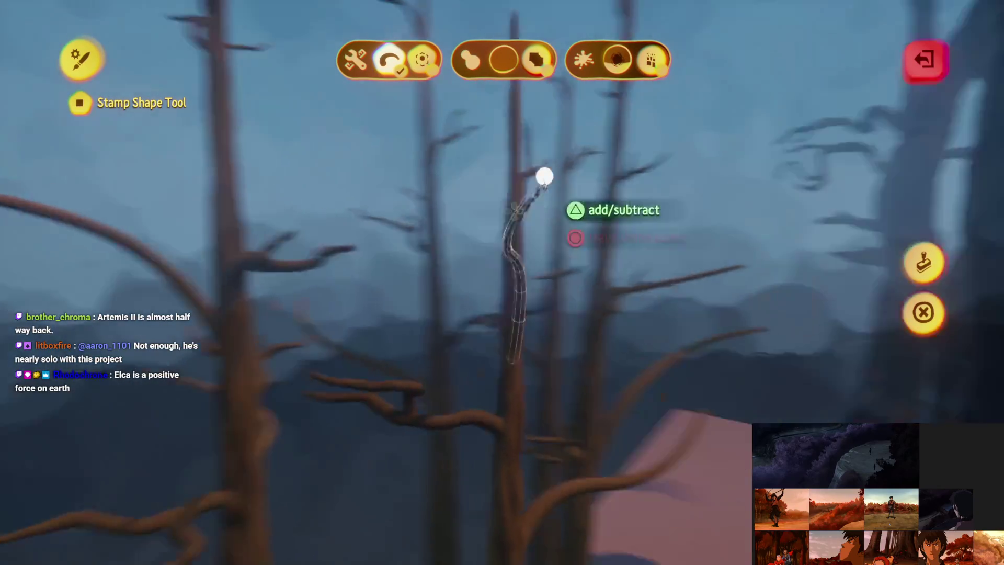
Step: Adjust the branch handles into a longer curve sloping down across the bare trunks
{"action": "left_click", "coordinate": [549, 146]}
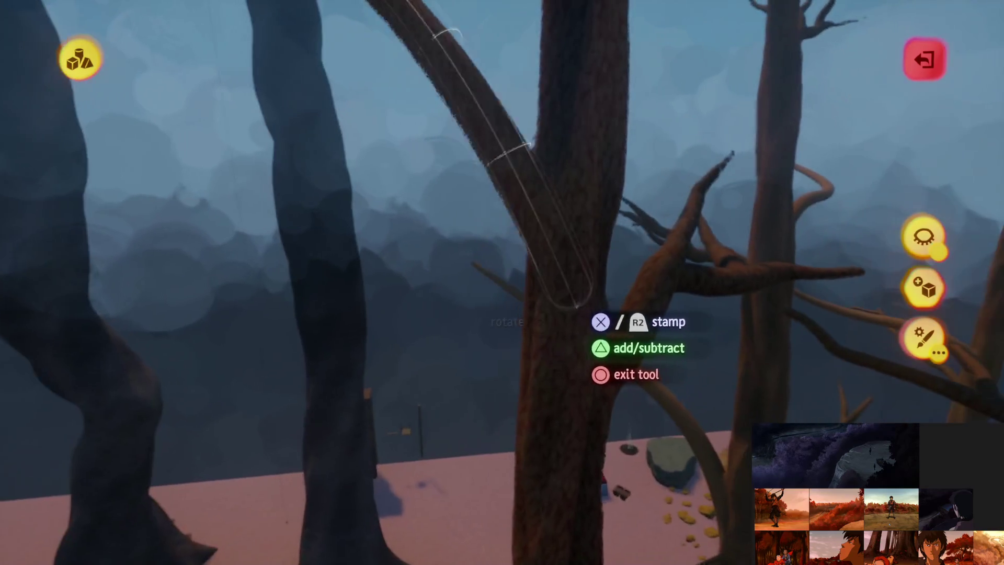
{"action": "key", "text": "Return"}
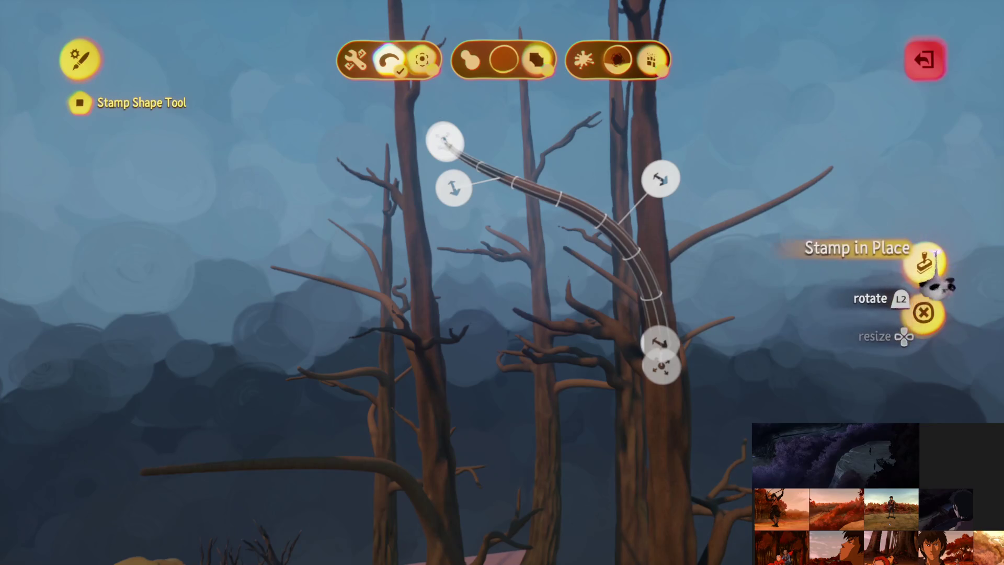
{"action": "key", "text": "Escape"}
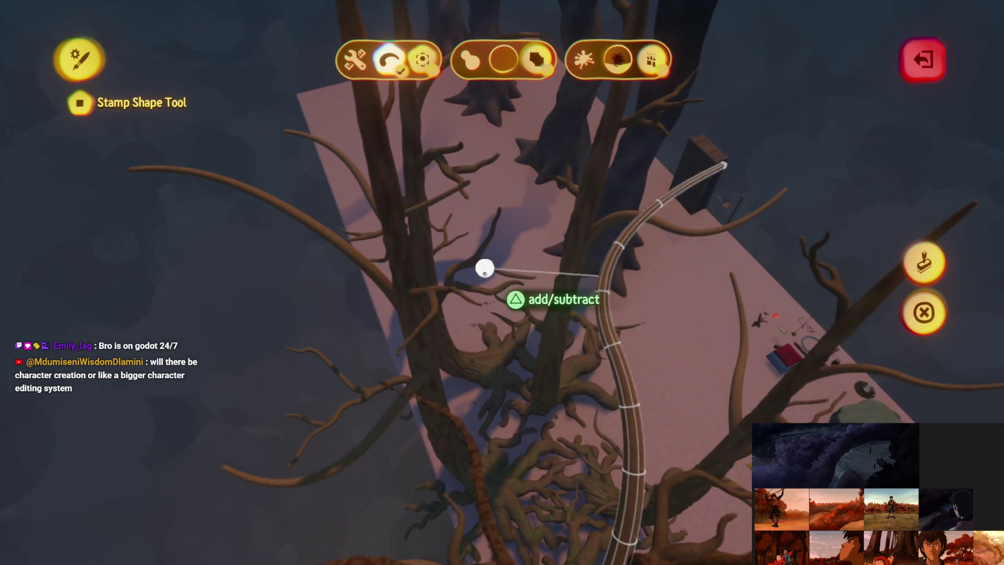
Step: Finish bending the twisting branch and the long curved limb against a thick trunk
{"action": "key", "text": "Escape"}
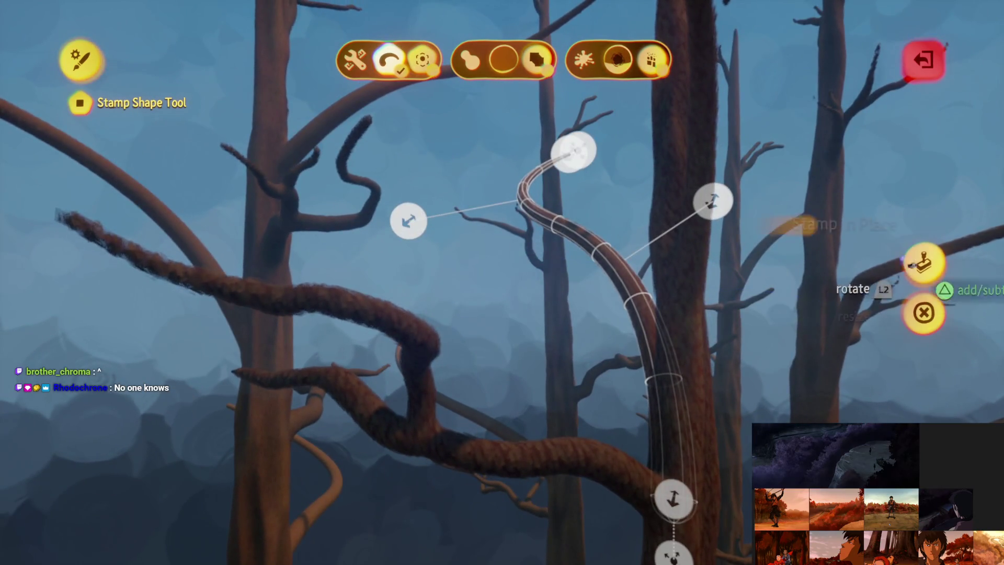
{"action": "key", "text": "Escape"}
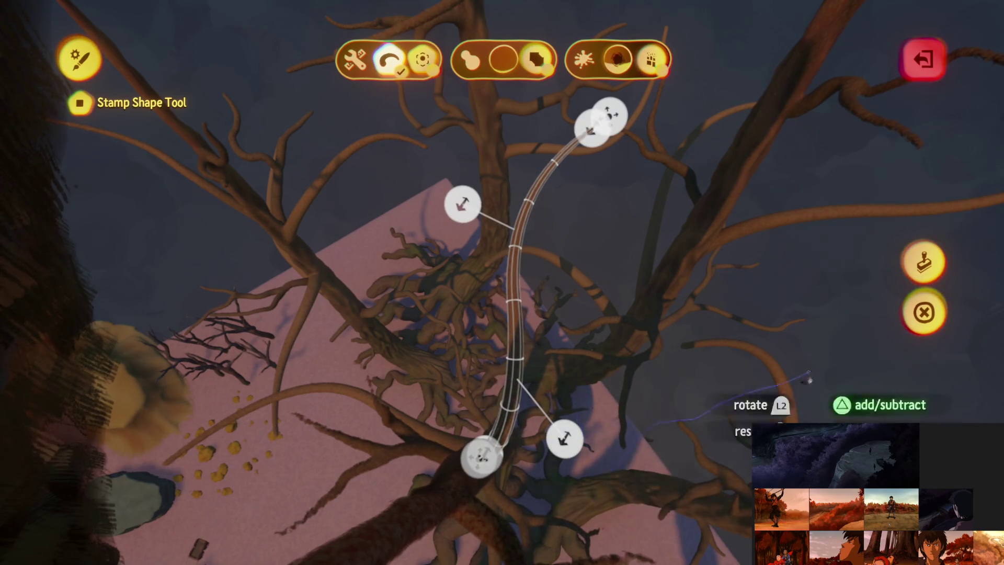
{"action": "key", "text": "Escape"}
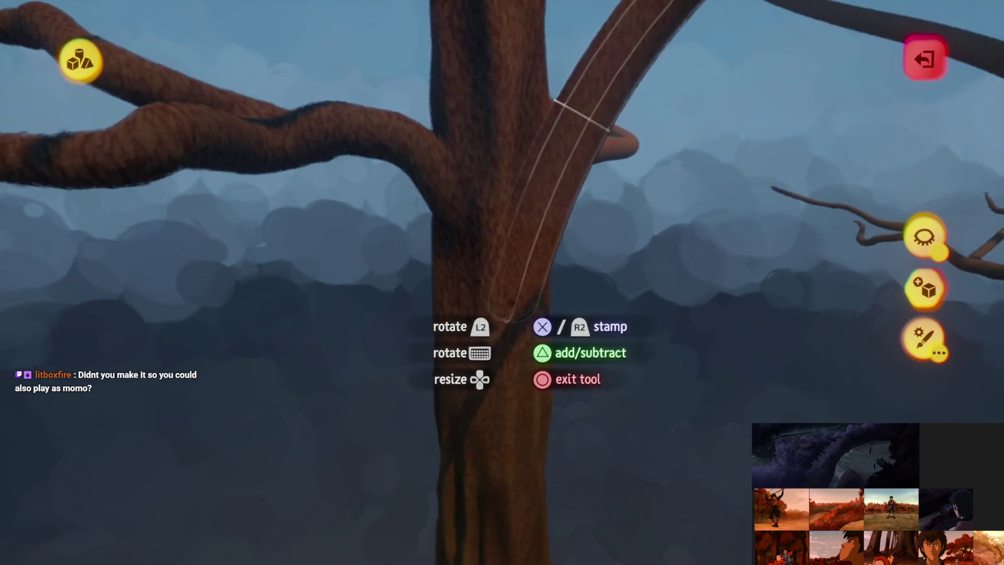
Step: Bend the branch tube into a gentle S-curve along a sloping limb, ready for placement
{"action": "key", "text": "Escape"}
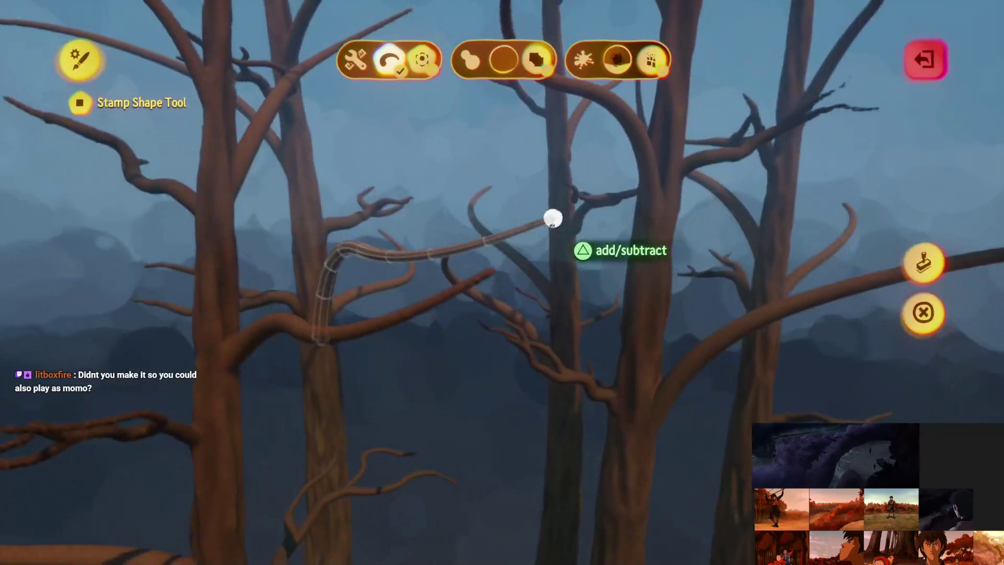
{"action": "key", "text": "Escape"}
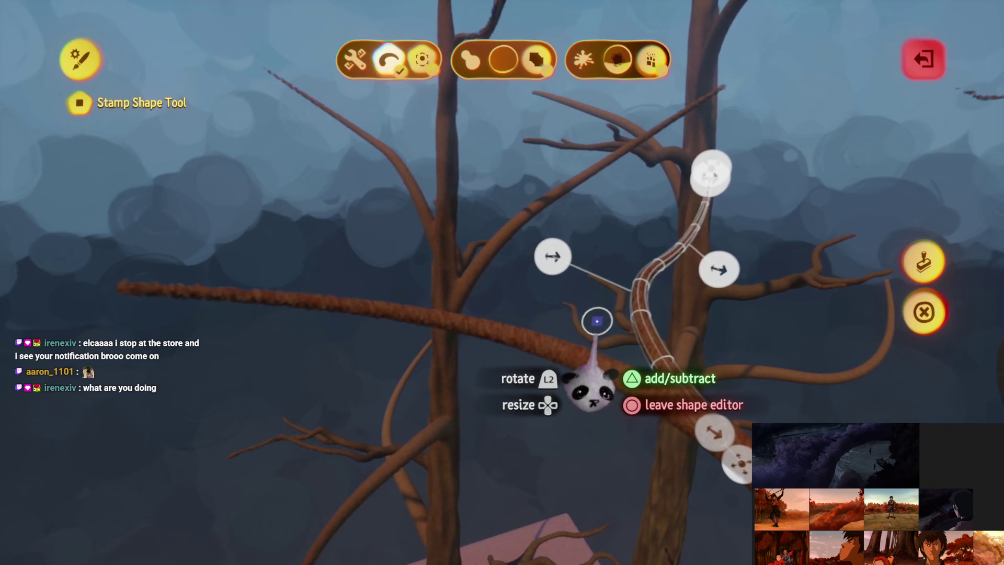
{"action": "left_click", "coordinate": [922, 264]}
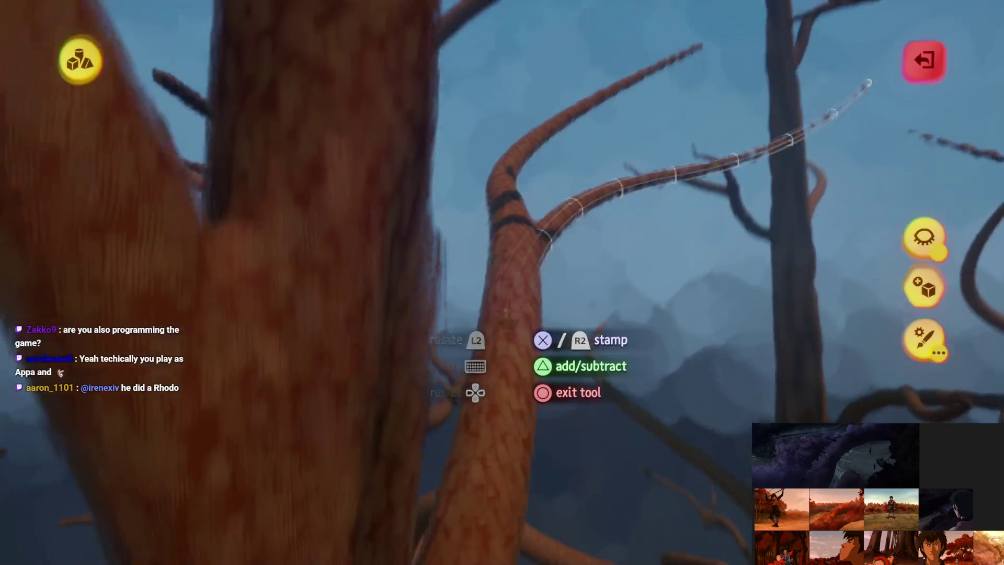
Step: Stamp the curved branch onto the trunk and reshape the next into an upward hooked sweep
{"action": "left_click", "coordinate": [505, 313]}
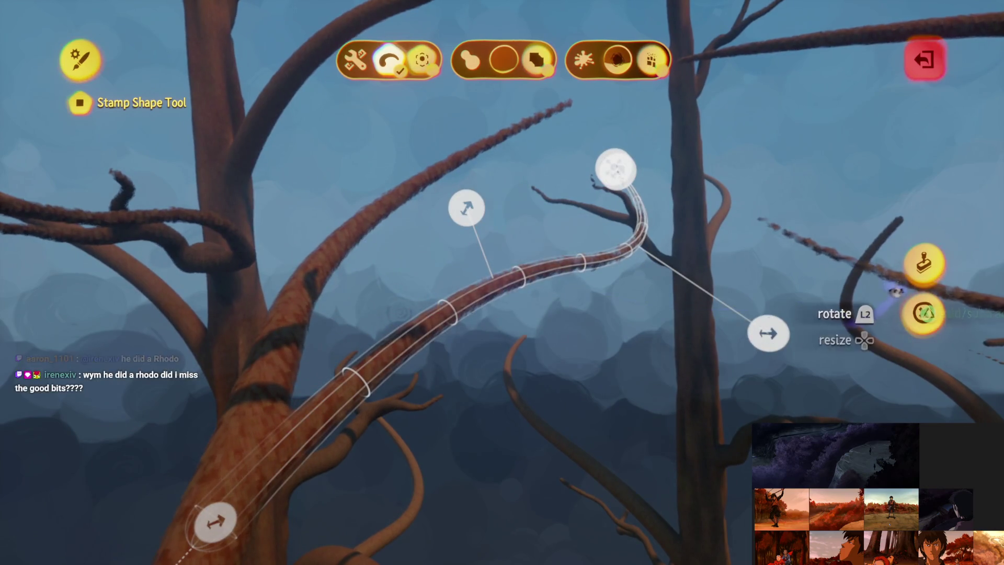
{"action": "key", "text": "Escape"}
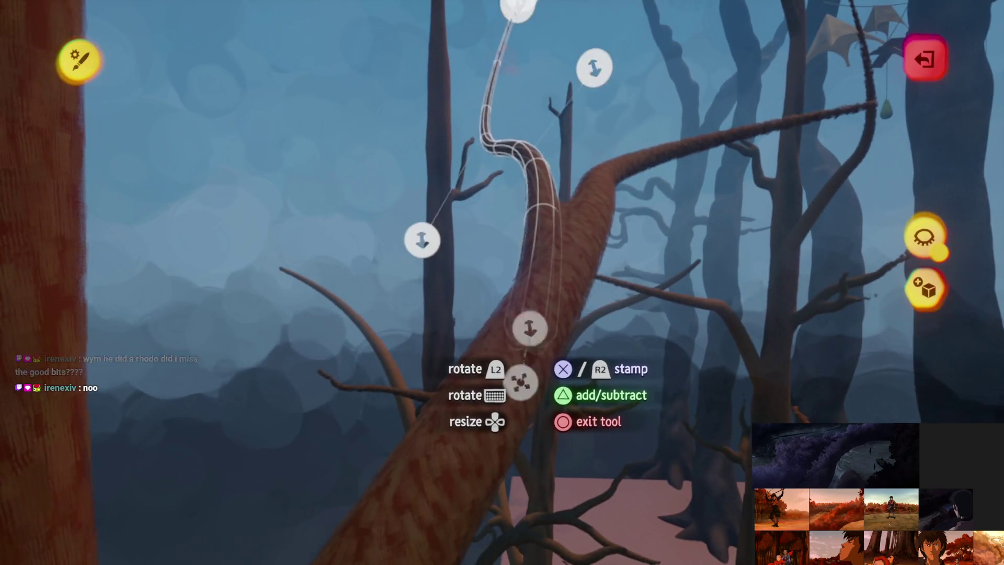
{"action": "key", "text": "Tab"}
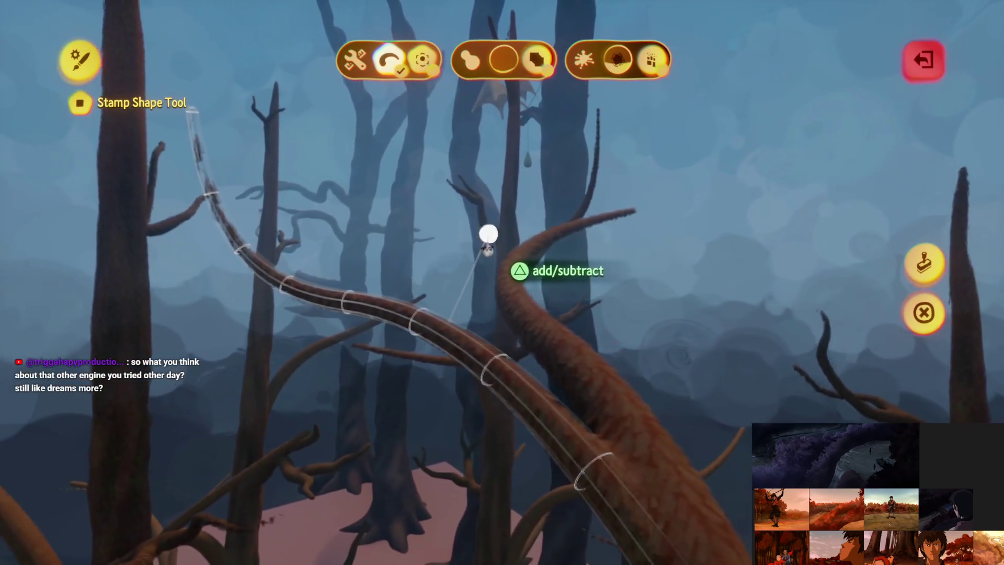
{"action": "left_click", "coordinate": [920, 267]}
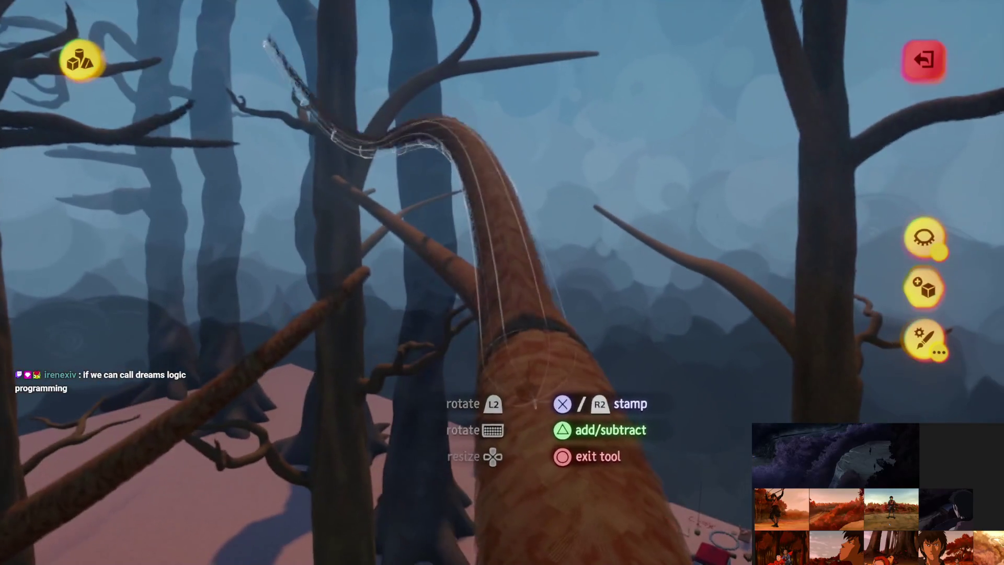
{"action": "key", "text": "Escape"}
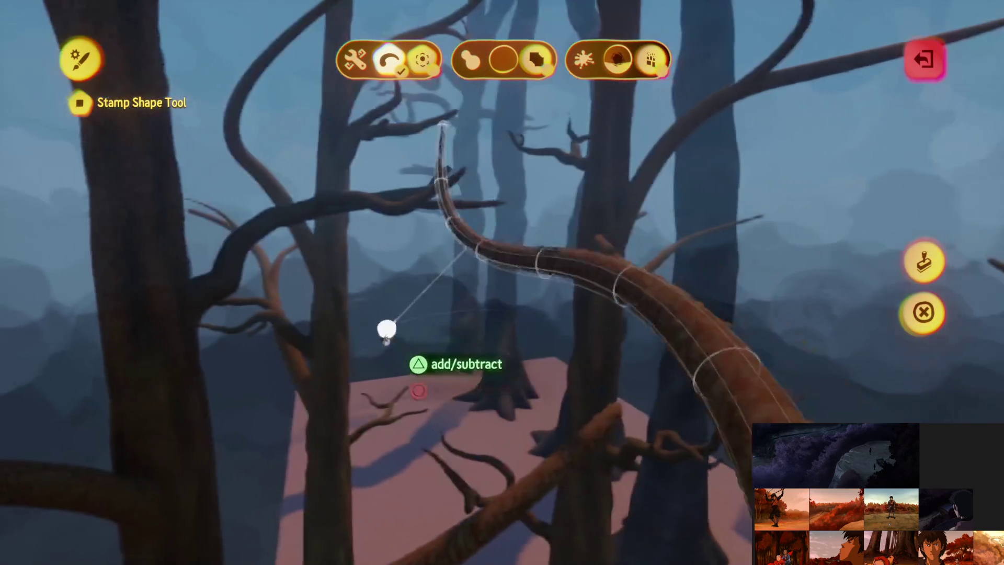
Step: Bend the next branches into winding curves and place them, one tapering to a wavy tip
{"action": "key", "text": "Escape"}
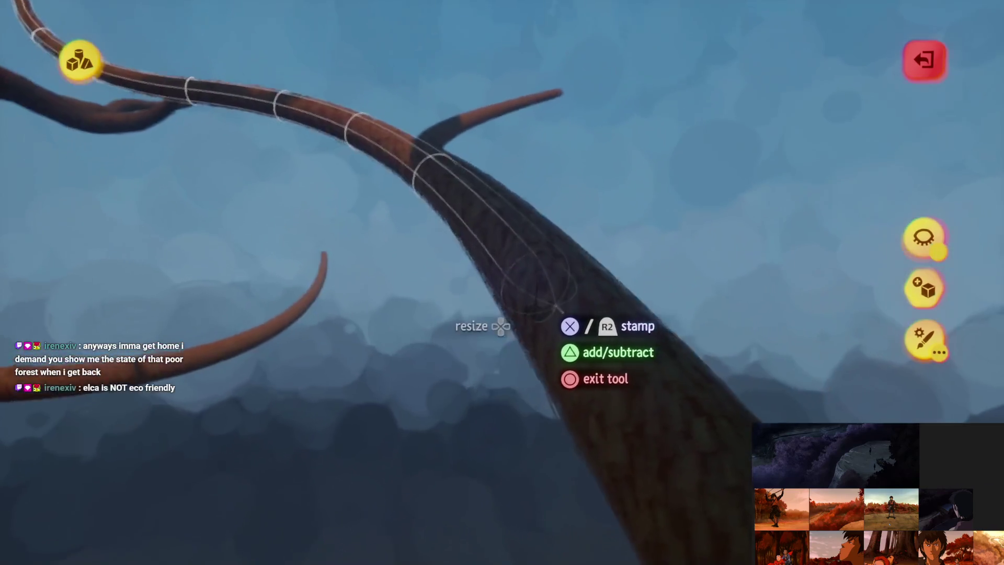
{"action": "left_click", "coordinate": [553, 306]}
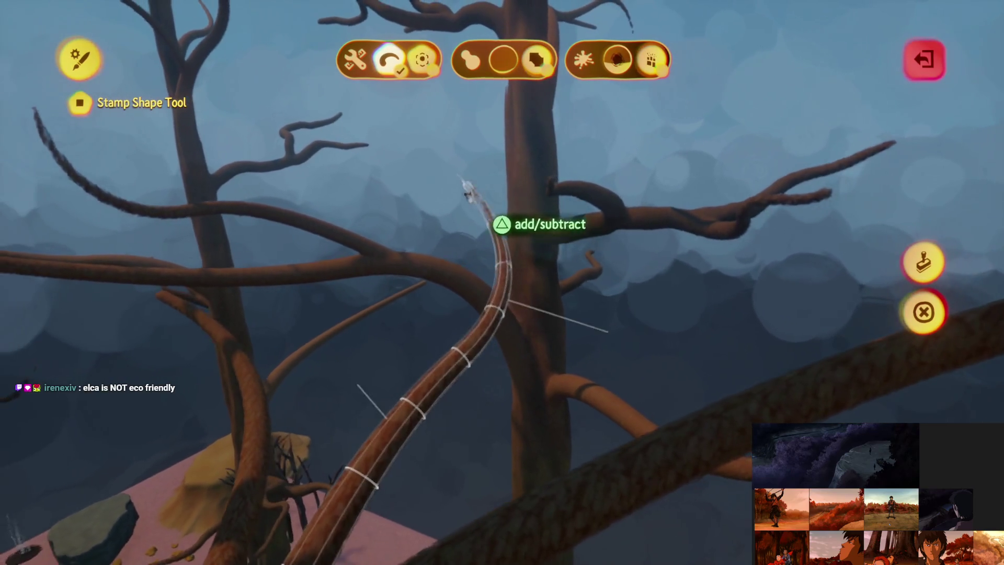
{"action": "left_click", "coordinate": [924, 260]}
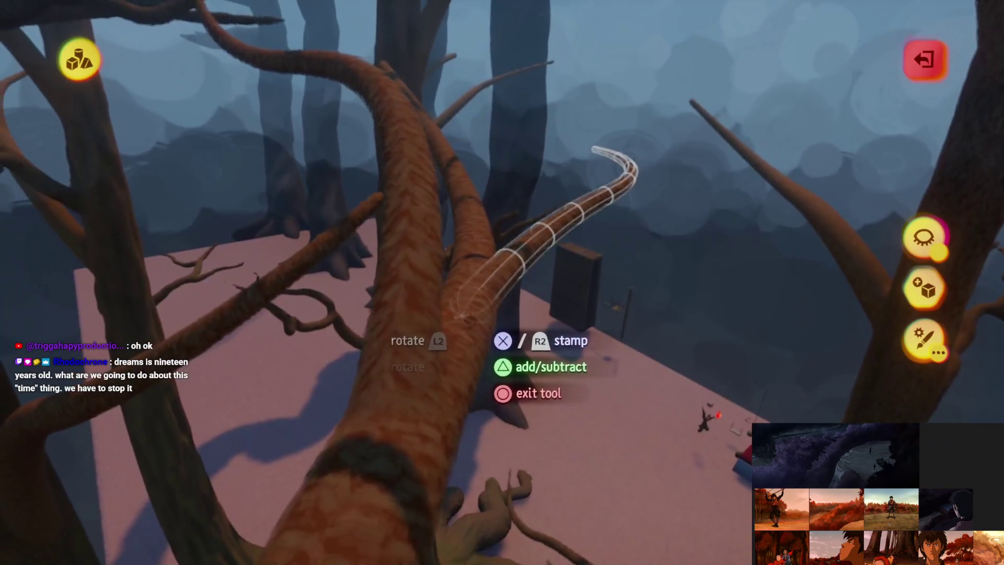
{"action": "key", "text": "Escape"}
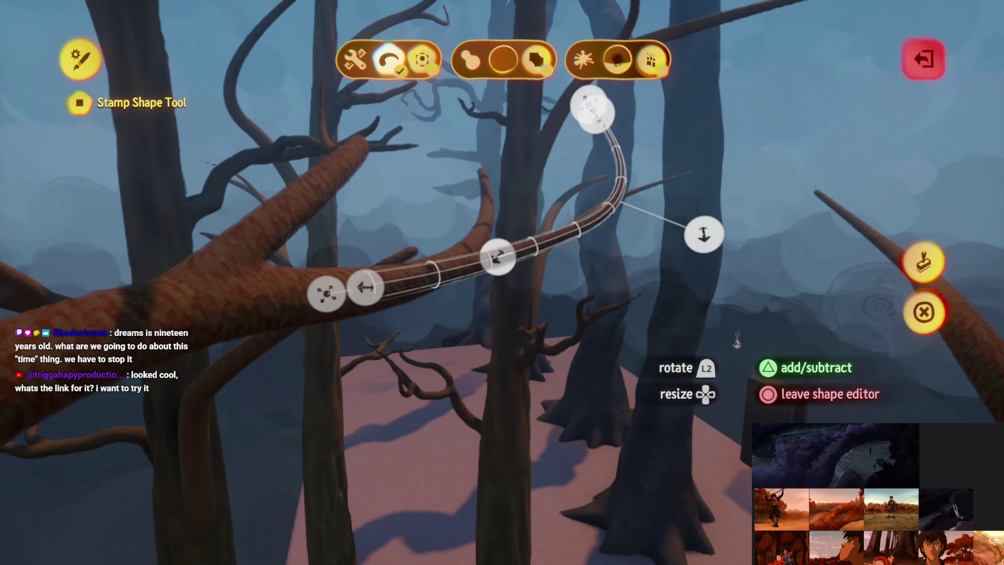
{"action": "left_click", "coordinate": [920, 312]}
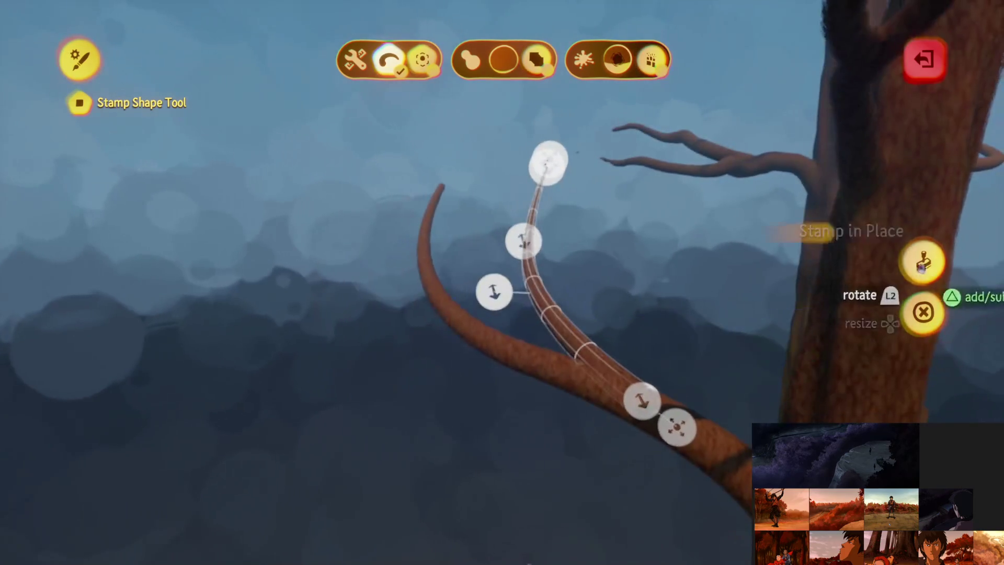
Step: Finish curving a branch upward from a thick limb into a slender tip beside the trunk
{"action": "key", "text": "Escape"}
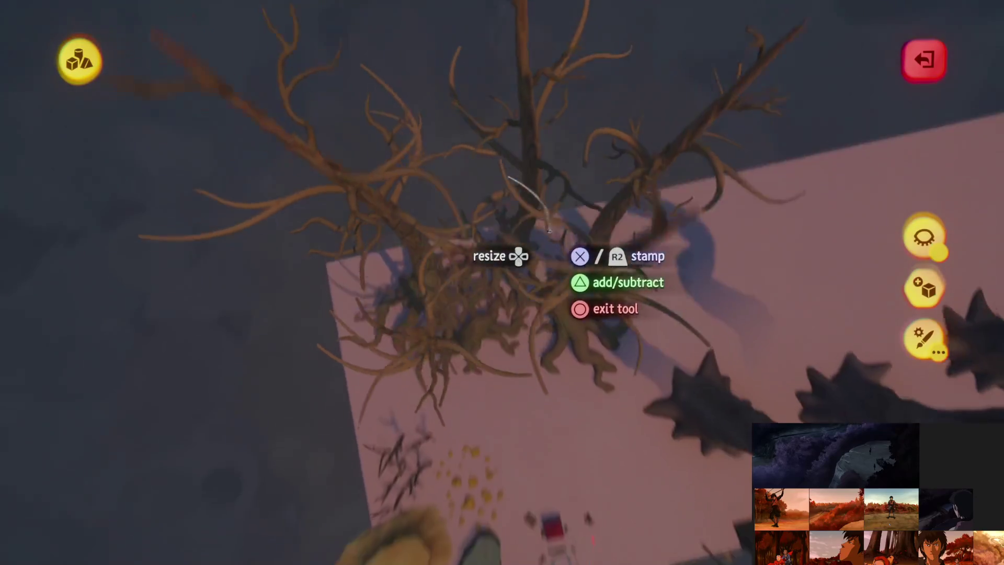
Step: Leave the branch sculpt and start a new sphere sculpt coloured orange red
{"action": "key", "text": "Escape"}
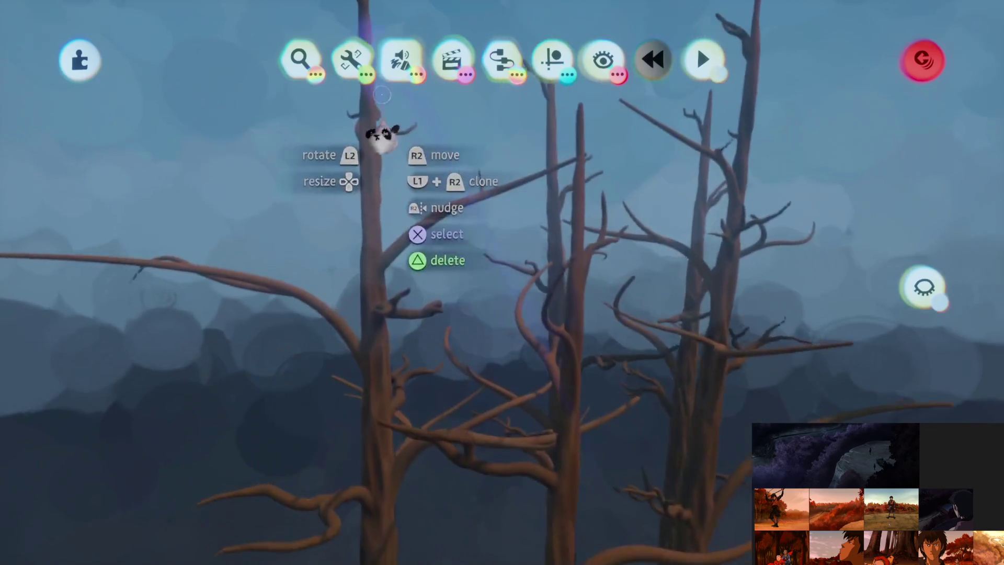
{"action": "left_click", "coordinate": [400, 59]}
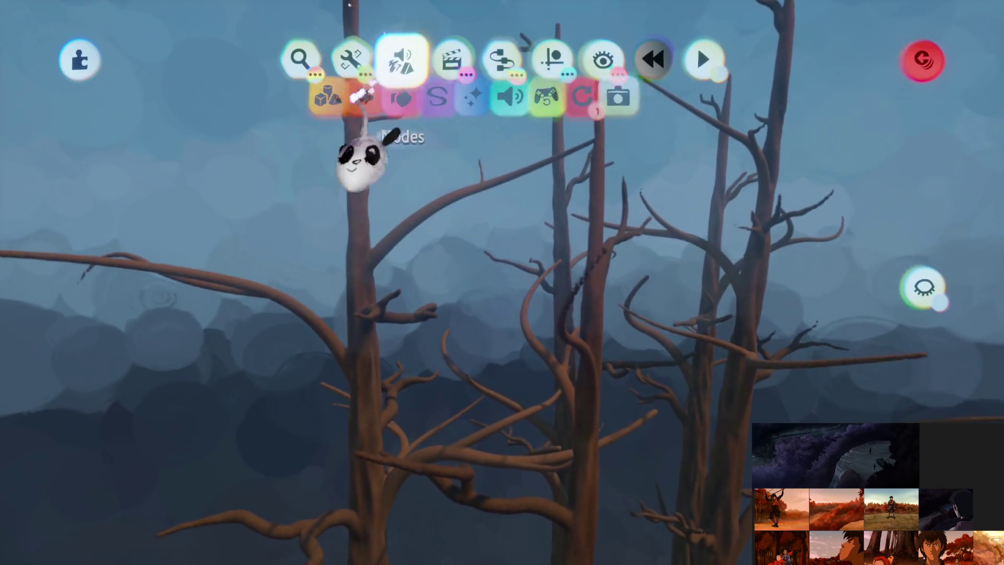
{"action": "left_click", "coordinate": [301, 108]}
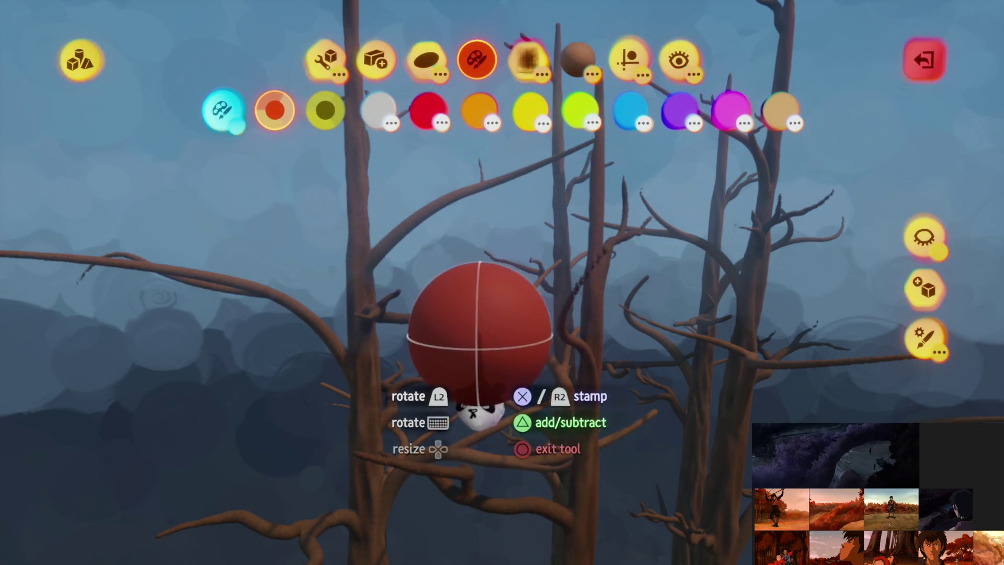
{"action": "left_click_drag", "start_coordinate": [500, 400], "coordinate": [552, 523]}
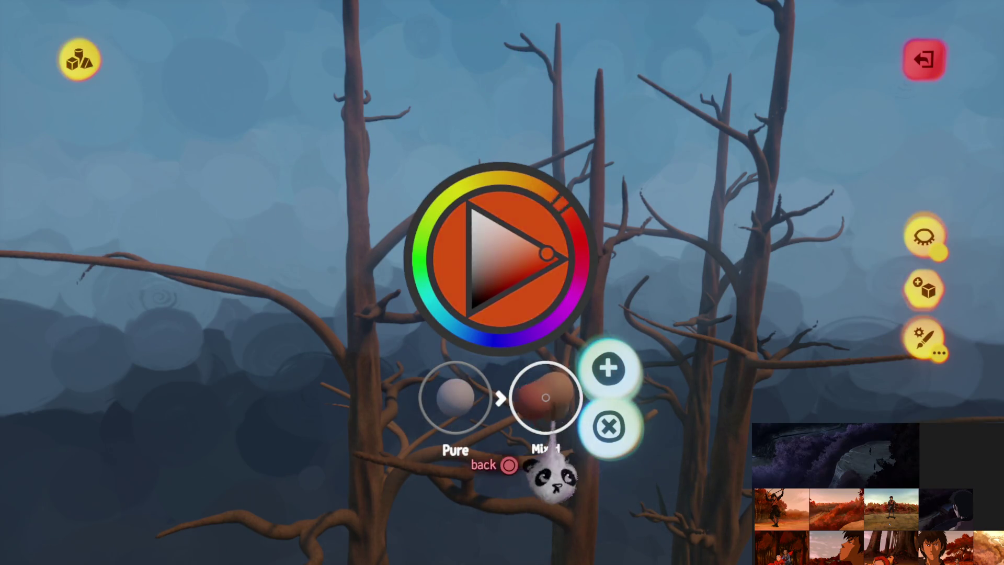
{"action": "left_click", "coordinate": [499, 426]}
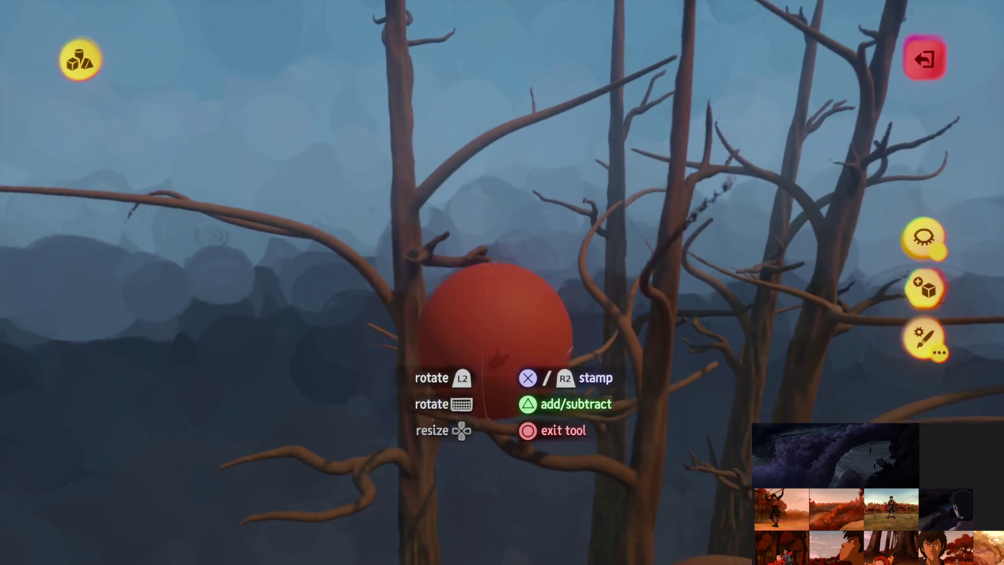
Step: Stamp several red spheres among the branches to form rounded foliage blobs
{"action": "key", "text": "Escape"}
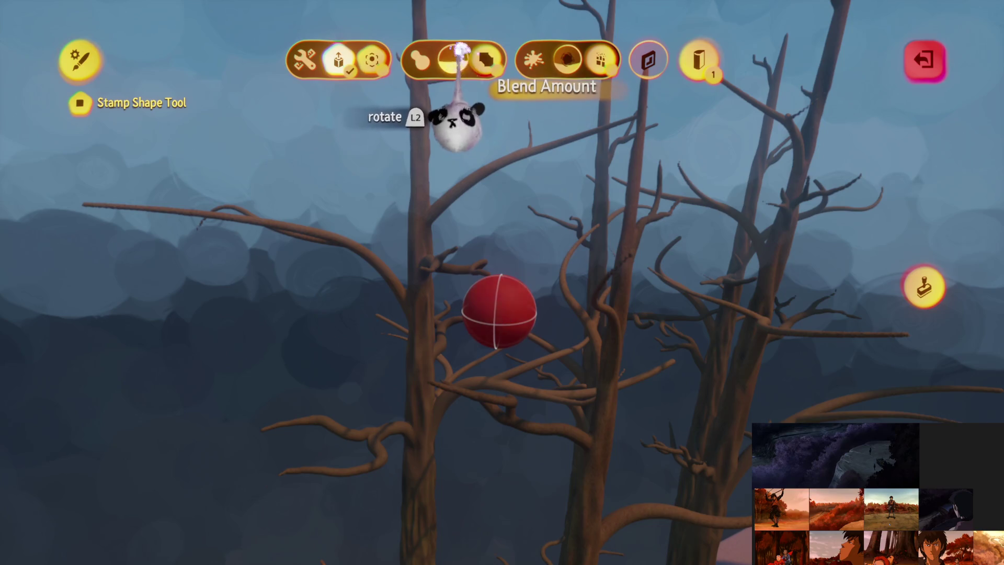
{"action": "key", "text": "Escape"}
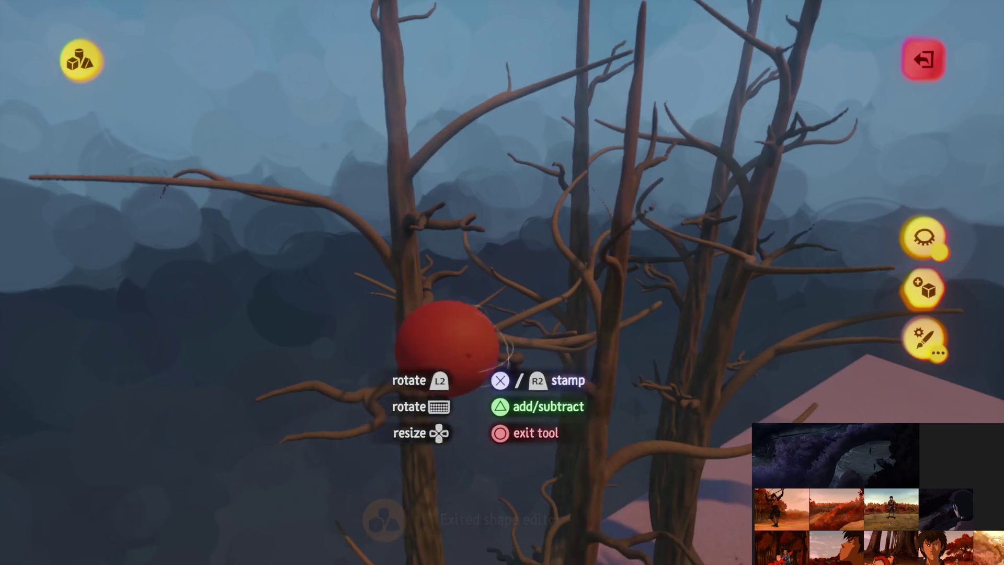
{"action": "left_click", "coordinate": [440, 340]}
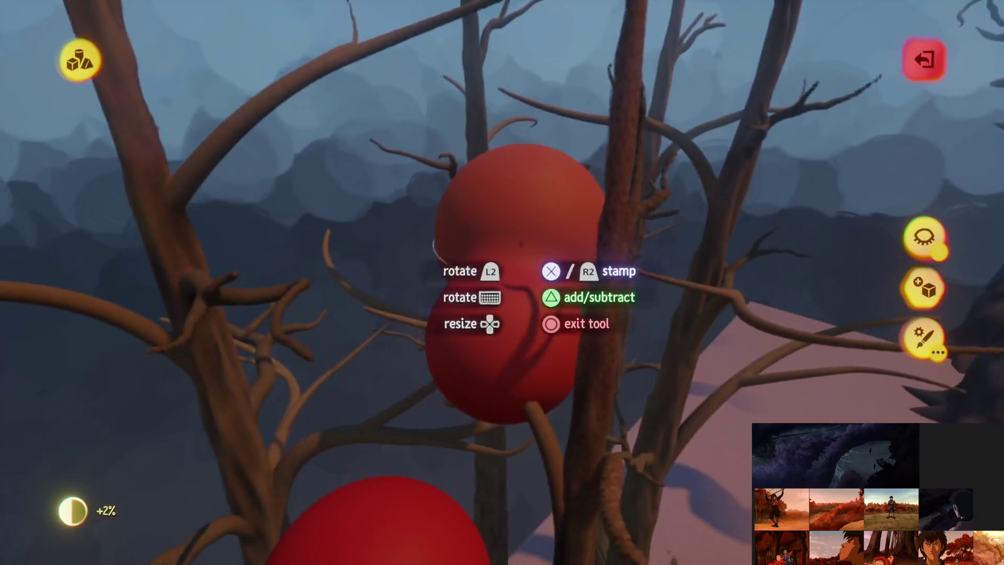
{"action": "left_click", "coordinate": [534, 314]}
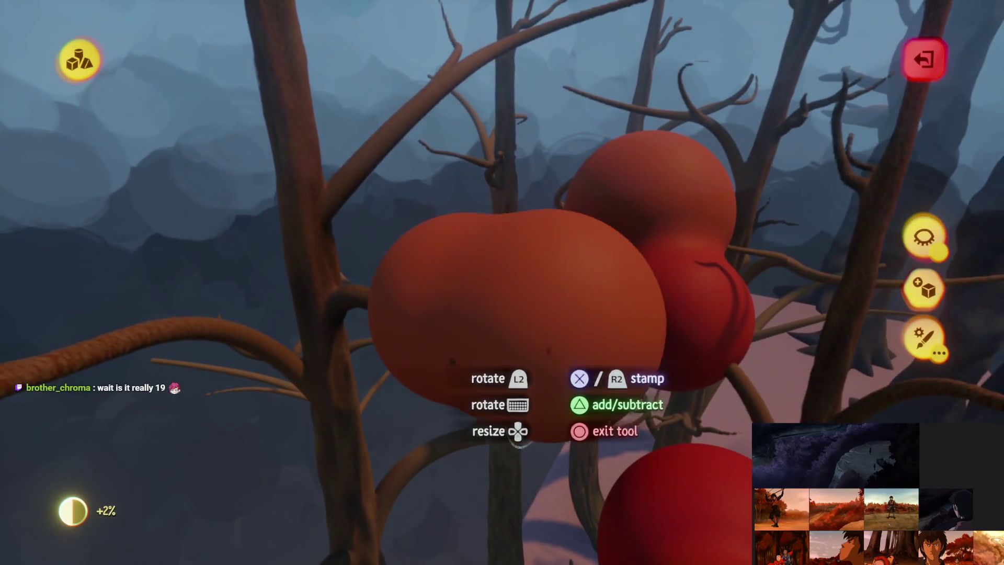